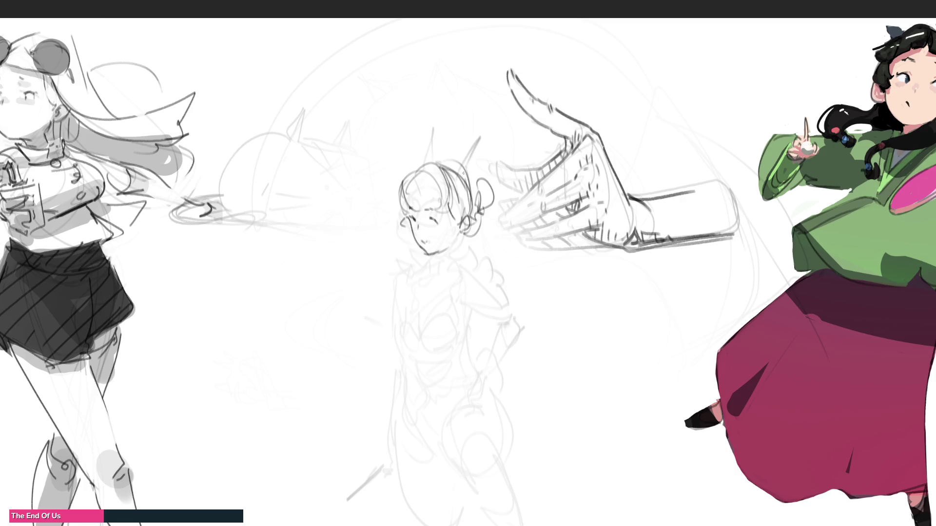
# Pencil the left and right neck lines and a short neck stroke under the central figure's chin
pyautogui.moveTo(436, 254); pyautogui.dragTo(444, 266)
pyautogui.moveTo(459, 232); pyautogui.dragTo(468, 258)
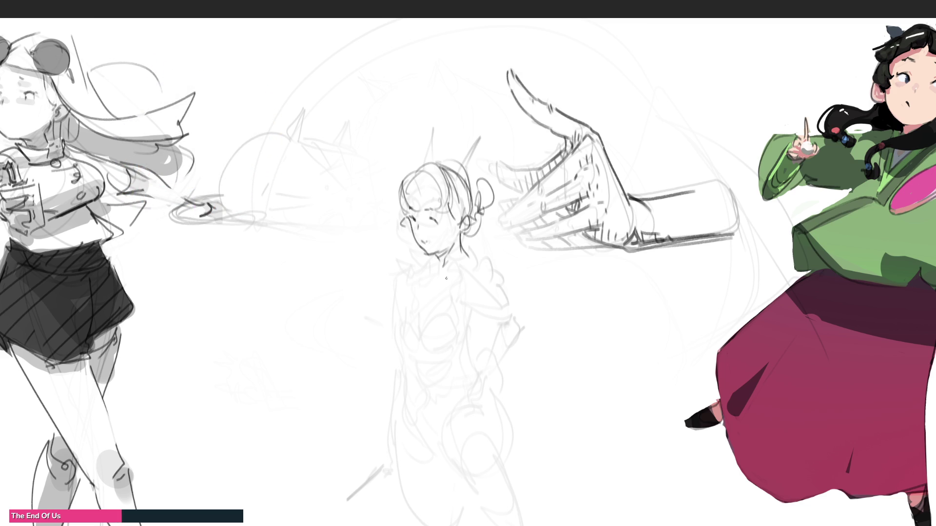
pyautogui.moveTo(442, 260)
pyautogui.mouseDown()
pyautogui.moveTo(438, 269)
pyautogui.moveTo(455, 276)
pyautogui.mouseUp()
# Draw both shoulder lines and the right arm down to its hand, undoing stray arm strokes
pyautogui.moveTo(427, 262); pyautogui.dragTo(416, 288)
pyautogui.moveTo(464, 250)
pyautogui.mouseDown()
pyautogui.moveTo(495, 271)
pyautogui.moveTo(509, 306)
pyautogui.moveTo(491, 350)
pyautogui.mouseUp()
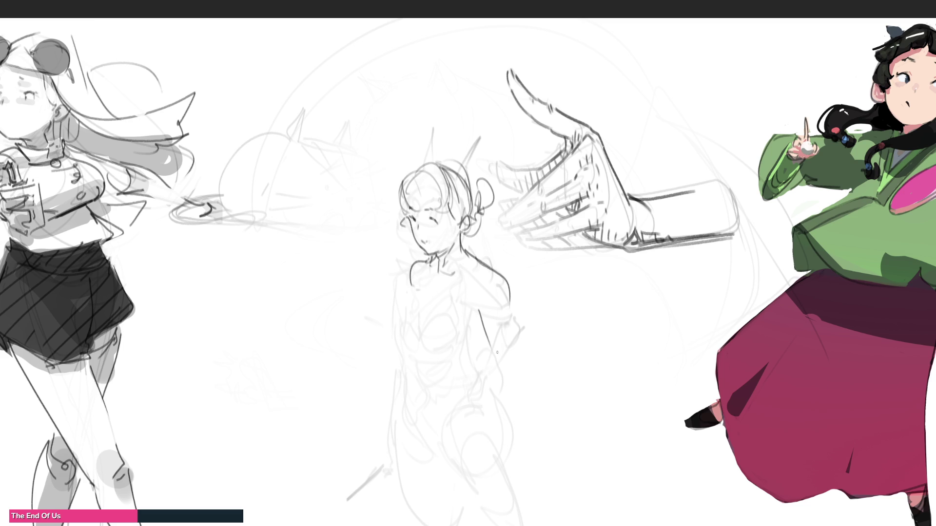
pyautogui.hotkey('ctrl', 'z')
pyautogui.moveTo(505, 278); pyautogui.dragTo(510, 374)
pyautogui.moveTo(488, 340)
pyautogui.mouseDown()
pyautogui.moveTo(510, 381)
pyautogui.moveTo(522, 458)
pyautogui.mouseUp()
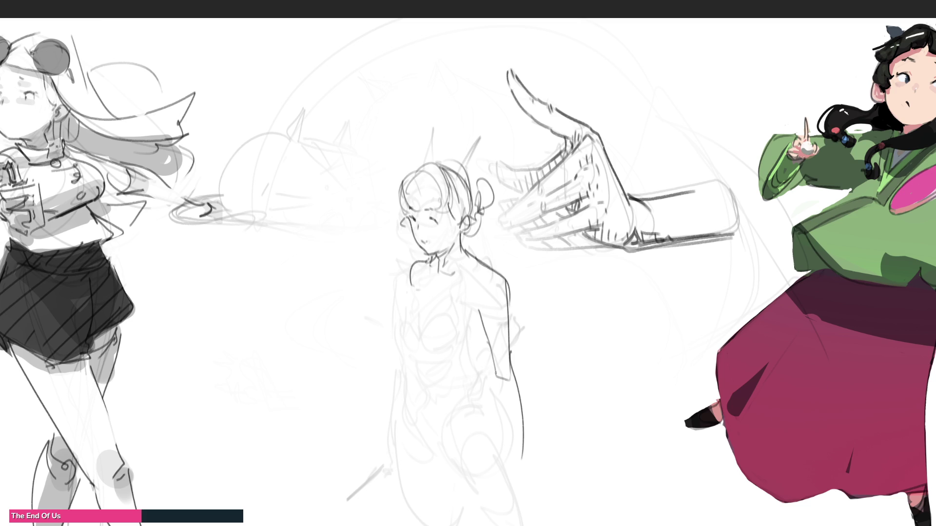
pyautogui.moveTo(496, 377)
pyautogui.mouseDown()
pyautogui.moveTo(520, 501)
pyautogui.moveTo(526, 493)
pyautogui.mouseUp()
pyautogui.moveTo(527, 485); pyautogui.dragTo(529, 503)
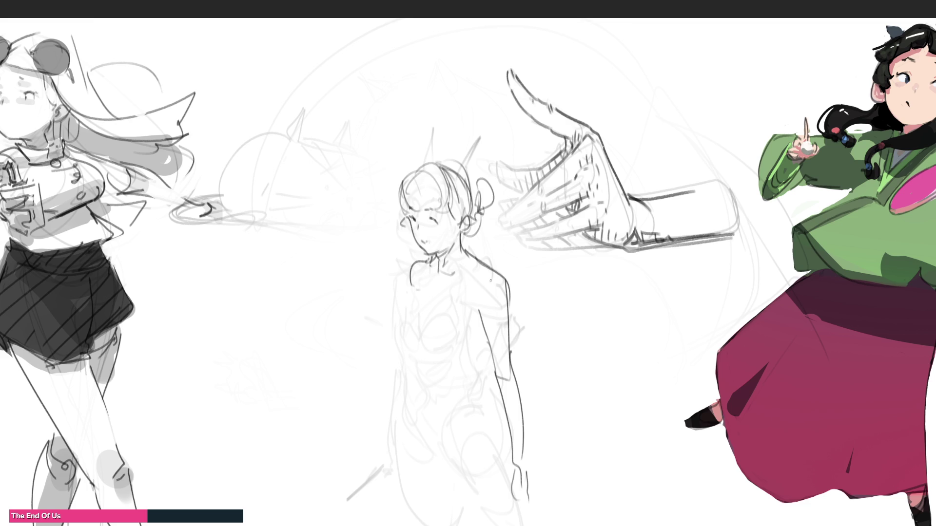
pyautogui.moveTo(479, 300)
pyautogui.mouseDown()
pyautogui.moveTo(484, 357)
pyautogui.moveTo(469, 370)
pyautogui.mouseUp()
pyautogui.hotkey('ctrl', 'z')
pyautogui.hotkey('ctrl', 'z')
# Outline the long left torso contour toward the hip and redraw the lower right arm
pyautogui.moveTo(417, 361); pyautogui.dragTo(414, 333)
pyautogui.moveTo(415, 361); pyautogui.dragTo(422, 439)
pyautogui.moveTo(429, 395); pyautogui.dragTo(432, 411)
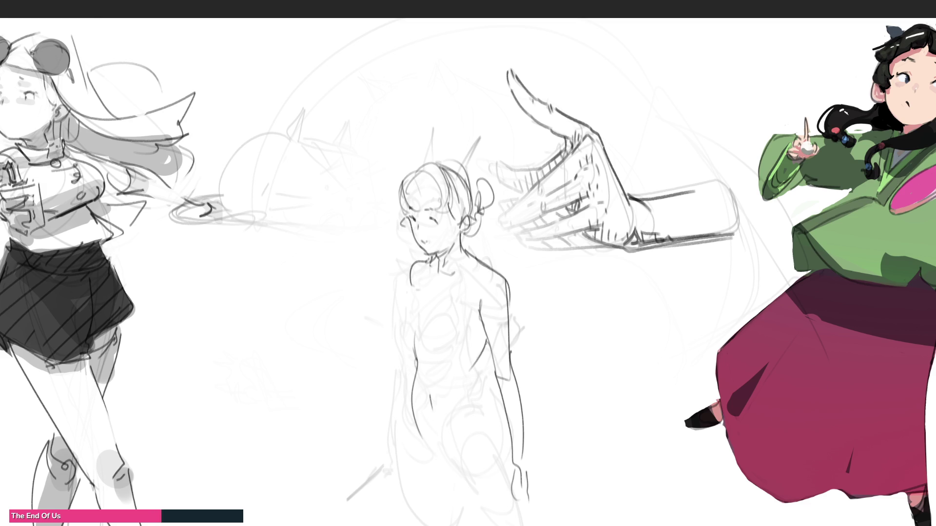
pyautogui.moveTo(487, 340)
pyautogui.mouseDown()
pyautogui.moveTo(472, 380)
pyautogui.moveTo(498, 439)
pyautogui.moveTo(506, 490)
pyautogui.mouseUp()
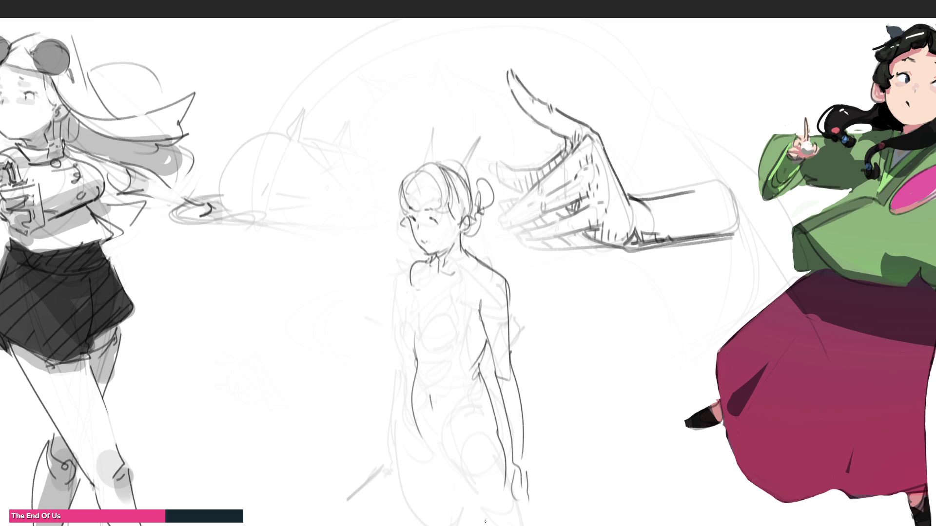
pyautogui.hotkey('ctrl', 'z')
pyautogui.moveTo(492, 409); pyautogui.dragTo(507, 478)
pyautogui.moveTo(412, 391); pyautogui.dragTo(413, 514)
pyautogui.moveTo(467, 420)
pyautogui.mouseDown()
pyautogui.moveTo(452, 454)
pyautogui.moveTo(466, 468)
pyautogui.moveTo(450, 525)
pyautogui.mouseUp()
pyautogui.hotkey('ctrl', 'z')
# Draw the right wrist and hand, then the left arm ending in a curled hand
pyautogui.moveTo(511, 499); pyautogui.dragTo(511, 470)
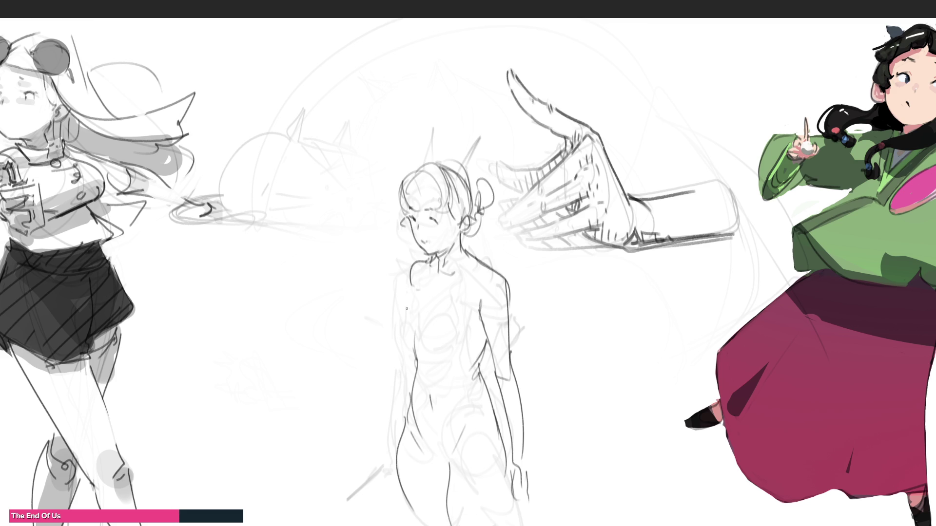
pyautogui.moveTo(404, 358); pyautogui.dragTo(404, 373)
pyautogui.moveTo(407, 279); pyautogui.dragTo(377, 422)
pyautogui.moveTo(412, 388); pyautogui.dragTo(357, 458)
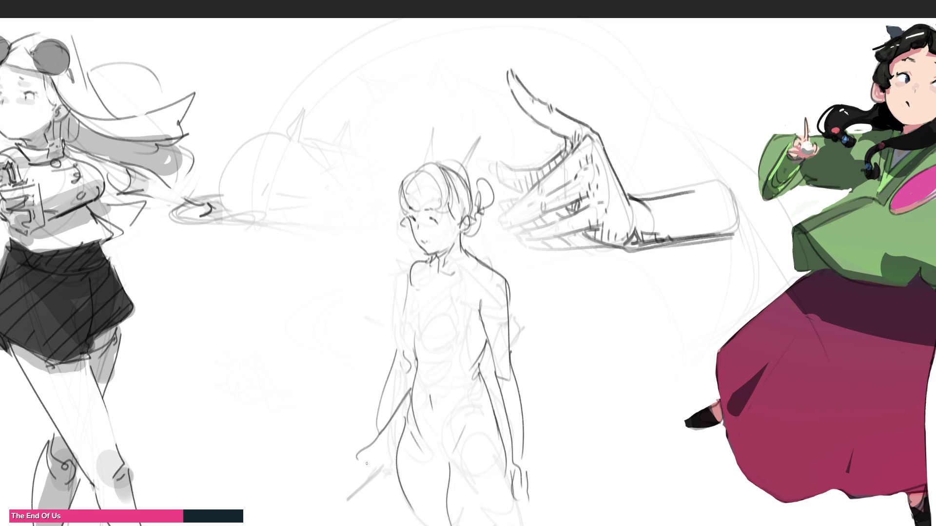
pyautogui.hotkey('ctrl', 'z')
pyautogui.hotkey('ctrl', 'z')
pyautogui.moveTo(410, 377)
pyautogui.mouseDown()
pyautogui.moveTo(356, 457)
pyautogui.moveTo(373, 462)
pyautogui.moveTo(376, 475)
pyautogui.moveTo(357, 468)
pyautogui.moveTo(375, 440)
pyautogui.moveTo(382, 471)
pyautogui.moveTo(371, 476)
pyautogui.mouseUp()
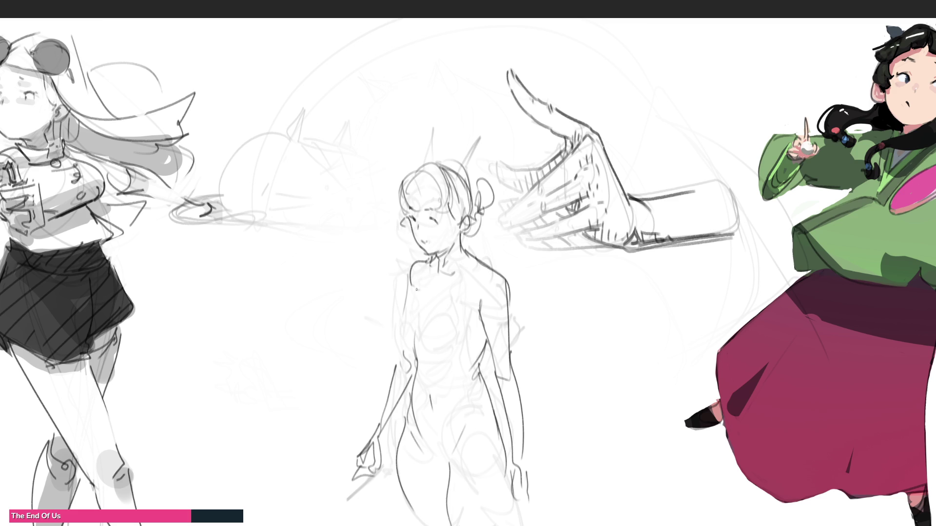
# Sketch the chest and bust curves, undoing the trial neck and shoulder strokes
pyautogui.moveTo(419, 289)
pyautogui.mouseDown()
pyautogui.moveTo(417, 347)
pyautogui.moveTo(471, 345)
pyautogui.moveTo(446, 366)
pyautogui.moveTo(470, 347)
pyautogui.moveTo(447, 352)
pyautogui.moveTo(477, 341)
pyautogui.moveTo(480, 324)
pyautogui.mouseUp()
pyautogui.hotkey('ctrl', 'z')
pyautogui.hotkey('ctrl', 'z')
pyautogui.hotkey('ctrl', 'z')
pyautogui.hotkey('ctrl', 'z')
pyautogui.hotkey('ctrl', 'z')
pyautogui.hotkey('ctrl', 'z')
pyautogui.moveTo(431, 355)
pyautogui.mouseDown()
pyautogui.moveTo(437, 363)
pyautogui.moveTo(479, 317)
pyautogui.mouseUp()
pyautogui.hotkey('ctrl', 'z')
pyautogui.hotkey('ctrl', 'z')
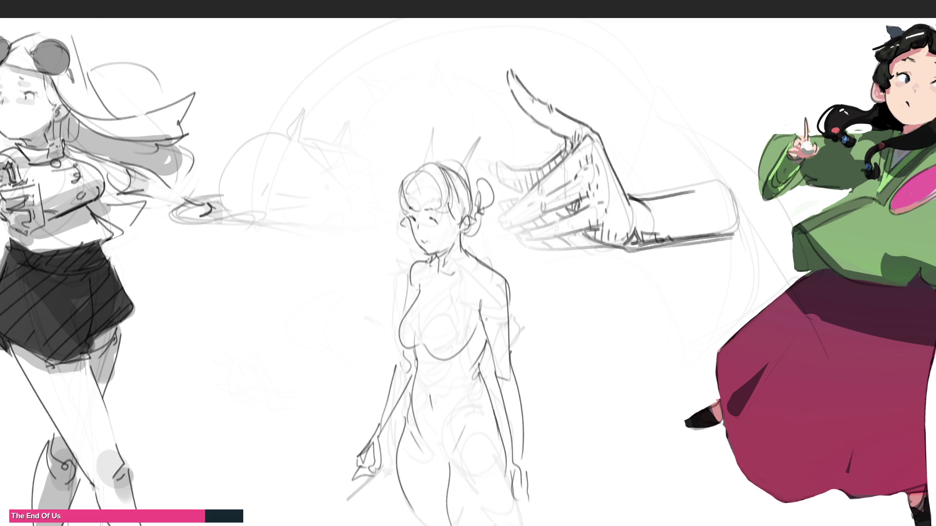
pyautogui.moveTo(471, 305); pyautogui.dragTo(482, 342)
pyautogui.moveTo(433, 306); pyautogui.dragTo(419, 339)
pyautogui.moveTo(434, 254); pyautogui.dragTo(418, 309)
pyautogui.moveTo(474, 270); pyautogui.dragTo(483, 277)
pyautogui.hotkey('ctrl', 'z')
pyautogui.hotkey('ctrl', 'z')
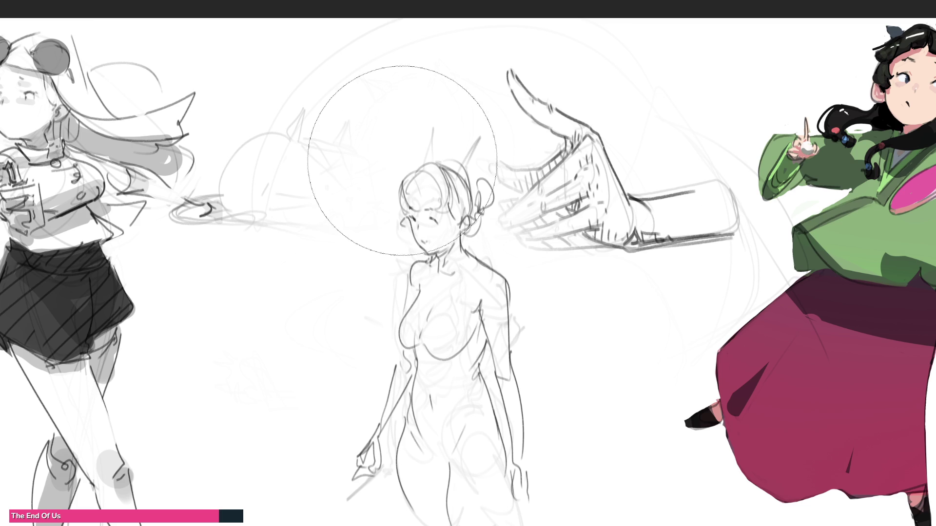
# Soft-erase the figure's lines, then pencil in the chest arcs and left torso contour
pyautogui.moveTo(407, 161)
pyautogui.mouseDown()
pyautogui.moveTo(419, 429)
pyautogui.moveTo(350, 336)
pyautogui.mouseUp()
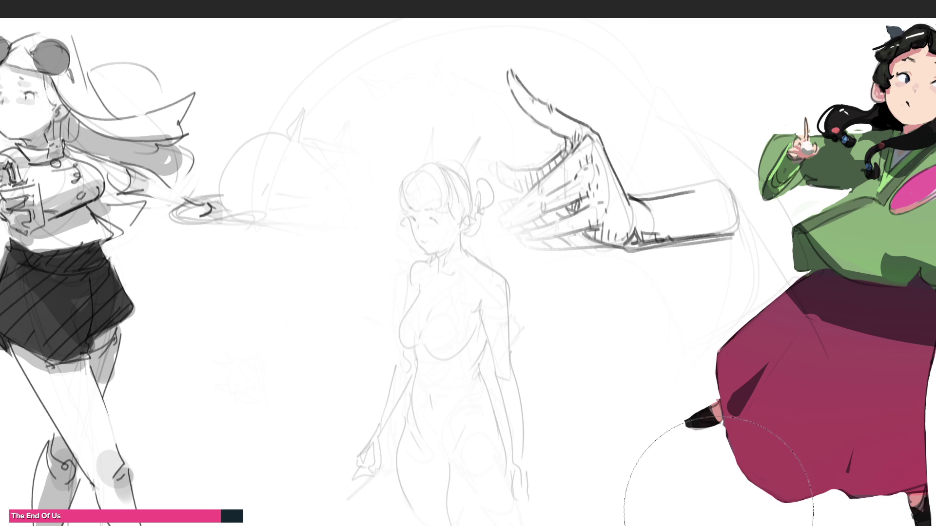
pyautogui.press('e')
pyautogui.moveTo(426, 341); pyautogui.dragTo(461, 346)
pyautogui.moveTo(400, 329)
pyautogui.mouseDown()
pyautogui.moveTo(422, 344)
pyautogui.moveTo(411, 358)
pyautogui.moveTo(419, 433)
pyautogui.mouseUp()
pyautogui.moveTo(482, 359); pyautogui.dragTo(452, 442)
pyautogui.moveTo(461, 346); pyautogui.dragTo(474, 351)
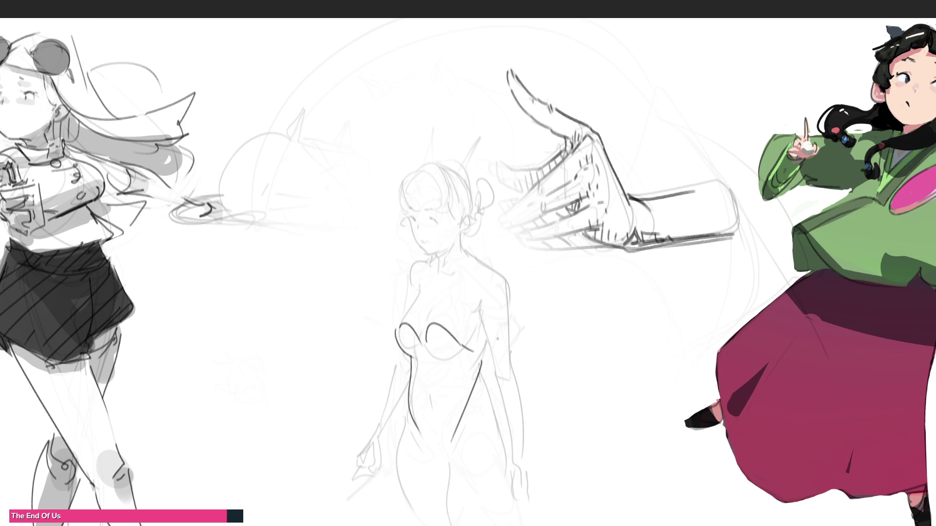
# Draw glasses and a cheek curve on the face, plus lines along the right side and hip
pyautogui.moveTo(398, 118); pyautogui.dragTo(407, 153)
pyautogui.moveTo(437, 102); pyautogui.dragTo(443, 146)
pyautogui.moveTo(400, 207)
pyautogui.mouseDown()
pyautogui.moveTo(401, 232)
pyautogui.moveTo(414, 234)
pyautogui.moveTo(425, 214)
pyautogui.moveTo(460, 224)
pyautogui.moveTo(392, 213)
pyautogui.mouseUp()
pyautogui.moveTo(419, 244); pyautogui.dragTo(397, 252)
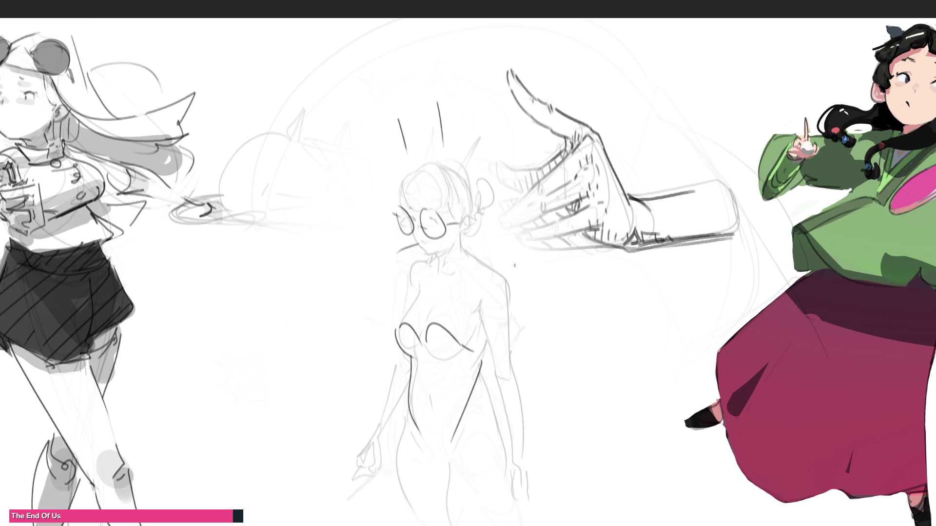
pyautogui.moveTo(481, 372); pyautogui.dragTo(509, 441)
pyautogui.moveTo(534, 374); pyautogui.dragTo(525, 424)
pyautogui.hotkey('ctrl', 'z')
pyautogui.moveTo(527, 383); pyautogui.dragTo(531, 401)
pyautogui.moveTo(510, 430)
pyautogui.mouseDown()
pyautogui.moveTo(513, 460)
pyautogui.moveTo(537, 465)
pyautogui.mouseUp()
pyautogui.moveTo(371, 403); pyautogui.dragTo(382, 438)
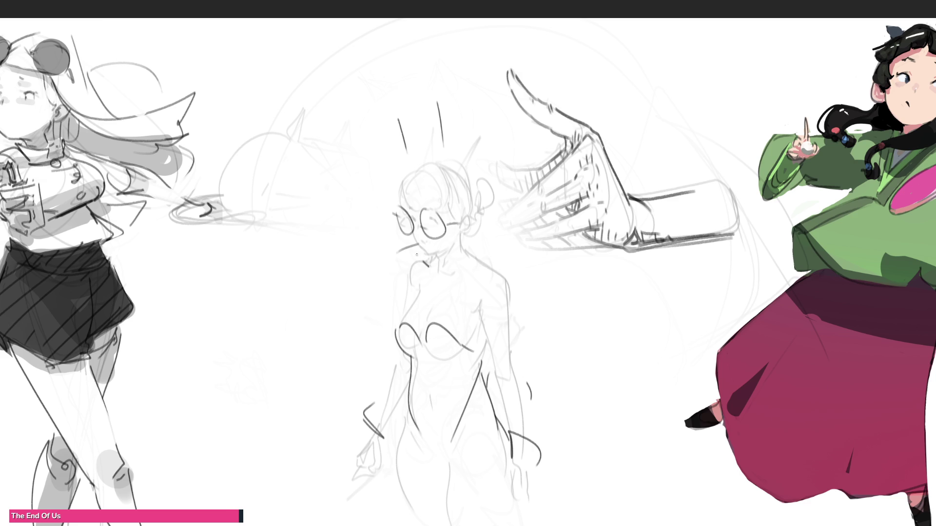
# Draw the collar and a hair bun with hairpin and hair stick, then fade the figure
pyautogui.moveTo(412, 251); pyautogui.dragTo(437, 281)
pyautogui.moveTo(443, 260)
pyautogui.mouseDown()
pyautogui.moveTo(437, 283)
pyautogui.moveTo(453, 287)
pyautogui.mouseUp()
pyautogui.moveTo(438, 278); pyautogui.dragTo(463, 256)
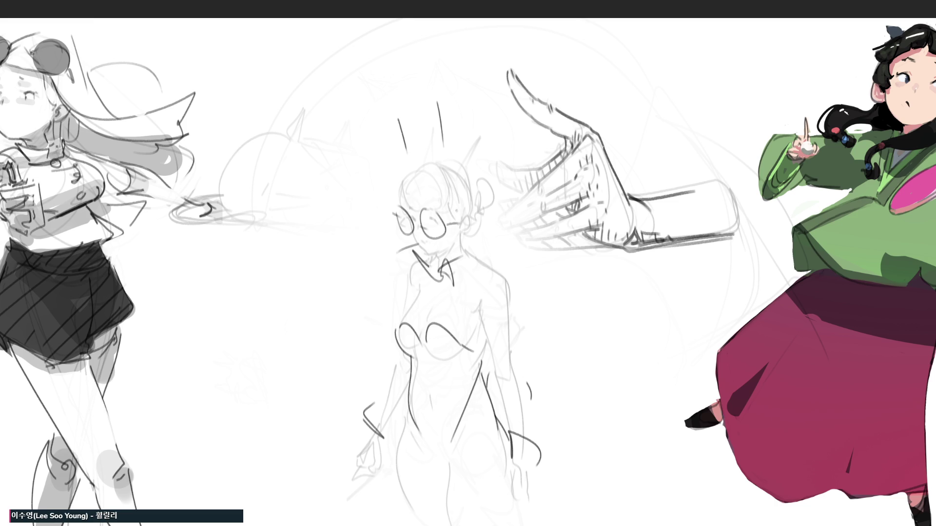
pyautogui.moveTo(457, 210)
pyautogui.mouseDown()
pyautogui.moveTo(448, 217)
pyautogui.moveTo(466, 212)
pyautogui.mouseUp()
pyautogui.moveTo(465, 170)
pyautogui.mouseDown()
pyautogui.moveTo(488, 163)
pyautogui.moveTo(479, 199)
pyautogui.mouseUp()
pyautogui.moveTo(458, 127); pyautogui.dragTo(470, 171)
pyautogui.moveTo(474, 183)
pyautogui.mouseDown()
pyautogui.moveTo(517, 160)
pyautogui.moveTo(476, 191)
pyautogui.mouseUp()
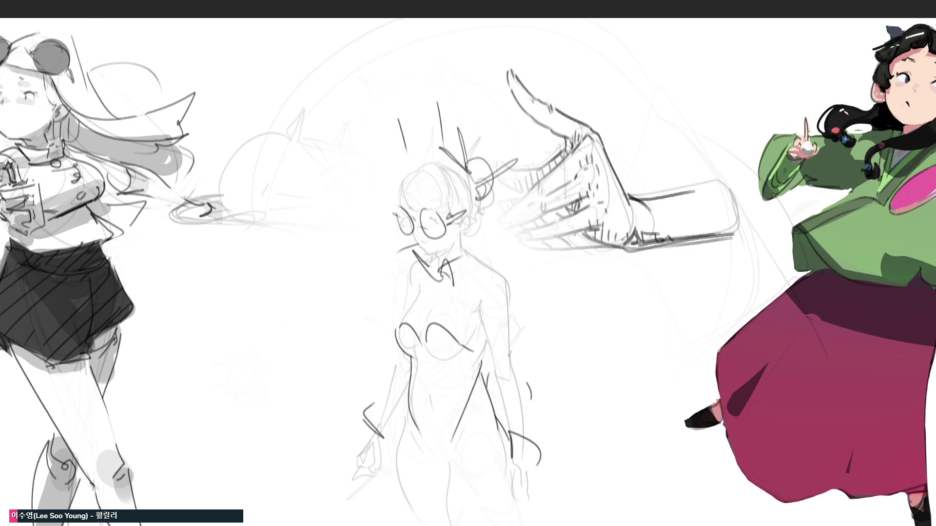
pyautogui.moveTo(552, 335)
pyautogui.mouseDown()
pyautogui.moveTo(463, 185)
pyautogui.moveTo(453, 243)
pyautogui.moveTo(463, 390)
pyautogui.moveTo(567, 425)
pyautogui.mouseUp()
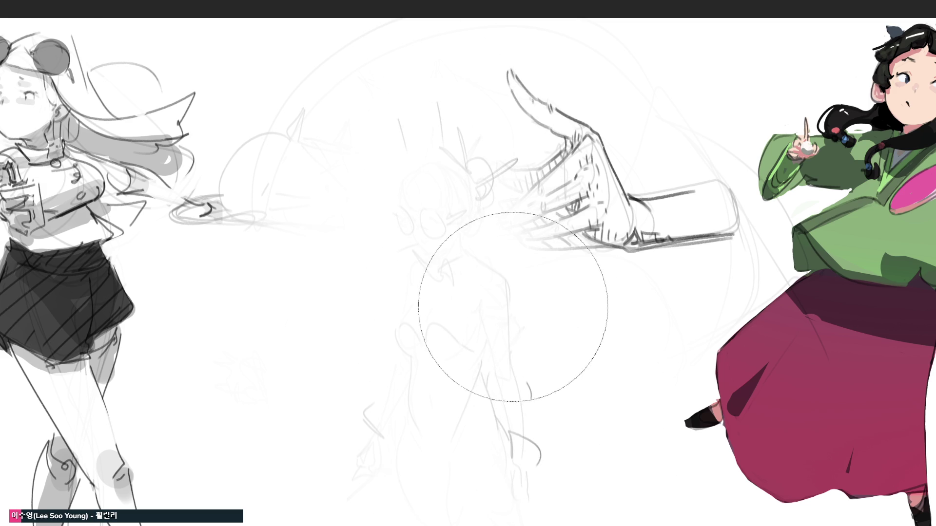
# Sketch a nose study and refine the lip corner and under-lip line
pyautogui.press('e')
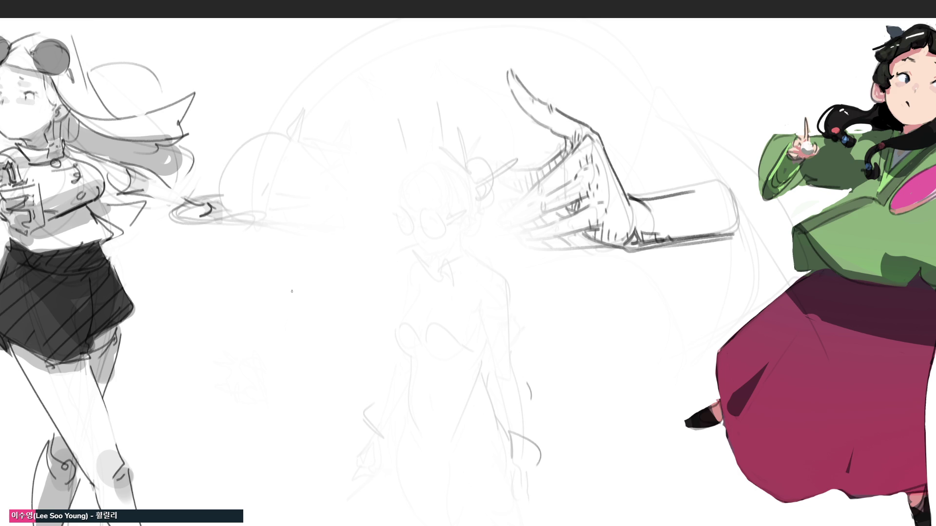
pyautogui.moveTo(292, 291)
pyautogui.mouseDown()
pyautogui.moveTo(316, 310)
pyautogui.moveTo(295, 303)
pyautogui.mouseUp()
pyautogui.moveTo(289, 292)
pyautogui.mouseDown()
pyautogui.moveTo(329, 314)
pyautogui.moveTo(358, 295)
pyautogui.moveTo(328, 310)
pyautogui.moveTo(303, 308)
pyautogui.moveTo(321, 334)
pyautogui.moveTo(285, 289)
pyautogui.moveTo(291, 265)
pyautogui.moveTo(300, 280)
pyautogui.moveTo(316, 261)
pyautogui.moveTo(338, 291)
pyautogui.moveTo(318, 301)
pyautogui.moveTo(347, 303)
pyautogui.moveTo(354, 270)
pyautogui.moveTo(363, 291)
pyautogui.moveTo(334, 312)
pyautogui.moveTo(351, 264)
pyautogui.moveTo(301, 247)
pyautogui.moveTo(326, 175)
pyautogui.moveTo(342, 244)
pyautogui.moveTo(344, 176)
pyautogui.moveTo(361, 264)
pyautogui.moveTo(318, 180)
pyautogui.moveTo(289, 257)
pyautogui.moveTo(319, 190)
pyautogui.moveTo(319, 136)
pyautogui.moveTo(346, 154)
pyautogui.moveTo(366, 125)
pyautogui.moveTo(366, 132)
pyautogui.moveTo(389, 116)
pyautogui.moveTo(317, 130)
pyautogui.mouseUp()
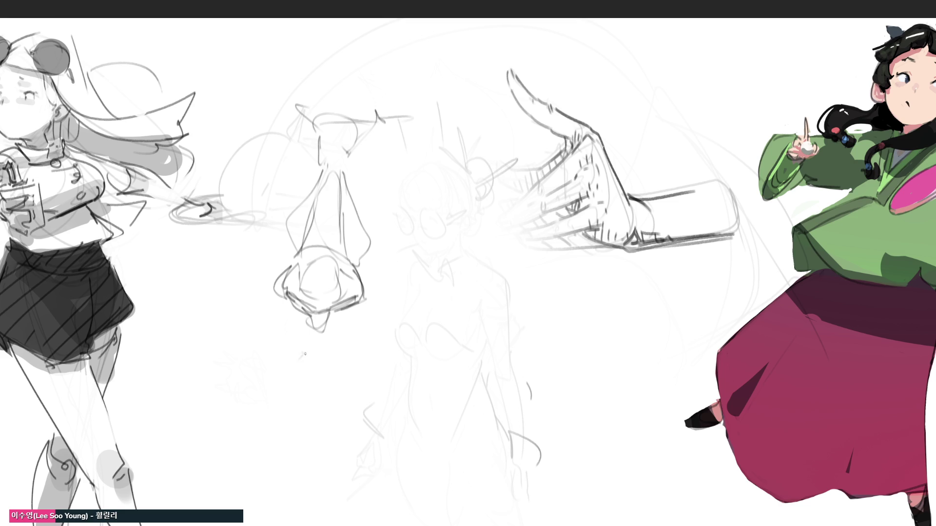
pyautogui.moveTo(286, 369)
pyautogui.mouseDown()
pyautogui.moveTo(262, 385)
pyautogui.moveTo(308, 395)
pyautogui.moveTo(276, 382)
pyautogui.moveTo(317, 355)
pyautogui.moveTo(375, 398)
pyautogui.moveTo(300, 397)
pyautogui.moveTo(307, 425)
pyautogui.moveTo(388, 394)
pyautogui.mouseUp()
pyautogui.moveTo(287, 446); pyautogui.dragTo(329, 450)
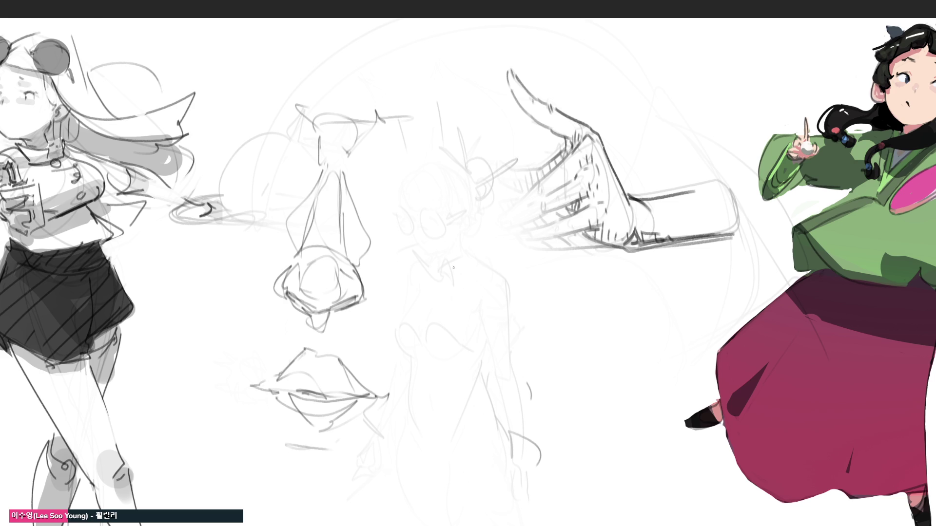
# Draw a shoulder and arm study with curved strokes around the elbow
pyautogui.moveTo(453, 267)
pyautogui.mouseDown()
pyautogui.moveTo(473, 313)
pyautogui.moveTo(469, 246)
pyautogui.moveTo(492, 283)
pyautogui.moveTo(476, 300)
pyautogui.moveTo(503, 321)
pyautogui.mouseUp()
pyautogui.moveTo(461, 288); pyautogui.dragTo(491, 365)
pyautogui.moveTo(495, 276); pyautogui.dragTo(510, 368)
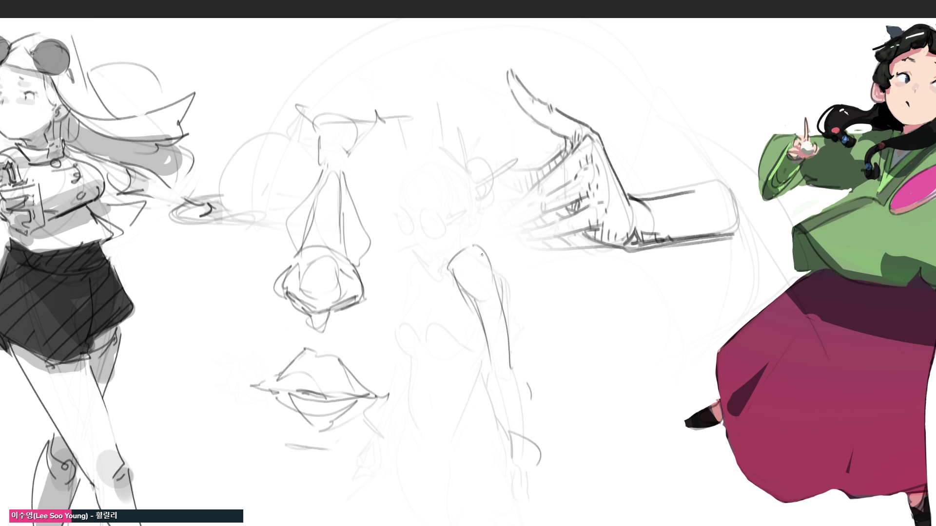
pyautogui.moveTo(481, 255); pyautogui.dragTo(525, 344)
pyautogui.moveTo(461, 288); pyautogui.dragTo(488, 382)
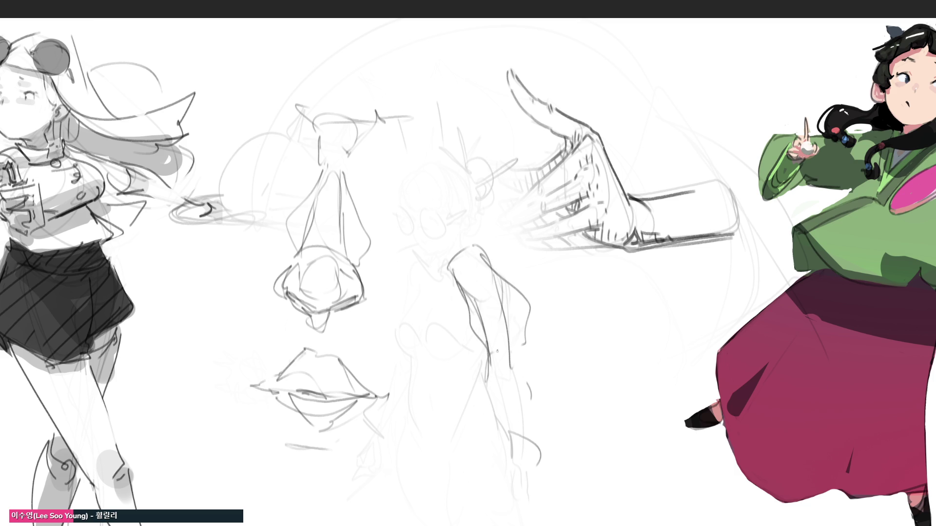
pyautogui.moveTo(502, 351)
pyautogui.mouseDown()
pyautogui.moveTo(490, 398)
pyautogui.moveTo(526, 404)
pyautogui.mouseUp()
pyautogui.moveTo(536, 371); pyautogui.dragTo(528, 402)
pyautogui.moveTo(524, 350)
pyautogui.mouseDown()
pyautogui.moveTo(542, 386)
pyautogui.moveTo(534, 394)
pyautogui.mouseUp()
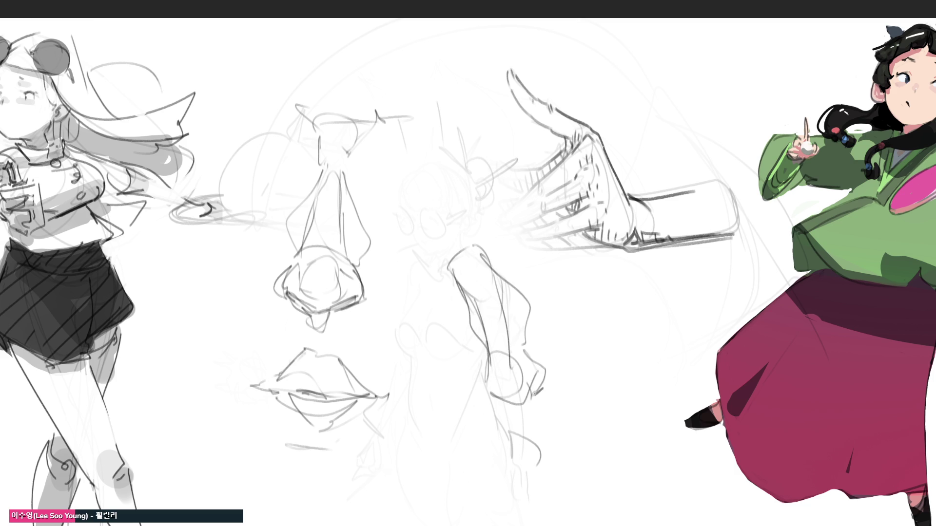
pyautogui.moveTo(485, 357)
pyautogui.mouseDown()
pyautogui.moveTo(488, 390)
pyautogui.moveTo(511, 398)
pyautogui.moveTo(536, 386)
pyautogui.moveTo(524, 407)
pyautogui.moveTo(535, 397)
pyautogui.moveTo(526, 409)
pyautogui.moveTo(542, 412)
pyautogui.mouseUp()
pyautogui.moveTo(543, 409)
pyautogui.mouseDown()
pyautogui.moveTo(538, 448)
pyautogui.moveTo(566, 442)
pyautogui.moveTo(595, 414)
pyautogui.moveTo(575, 446)
pyautogui.mouseUp()
# Hatch the V shape below the elbow and add diagonal lines across the upper arm
pyautogui.moveTo(579, 444)
pyautogui.mouseDown()
pyautogui.moveTo(550, 454)
pyautogui.moveTo(592, 427)
pyautogui.mouseUp()
pyautogui.moveTo(548, 458); pyautogui.dragTo(568, 473)
pyautogui.moveTo(570, 472); pyautogui.dragTo(594, 428)
pyautogui.moveTo(547, 451); pyautogui.dragTo(566, 442)
pyautogui.moveTo(566, 448)
pyautogui.mouseDown()
pyautogui.moveTo(596, 420)
pyautogui.moveTo(548, 435)
pyautogui.moveTo(591, 429)
pyautogui.mouseUp()
pyautogui.moveTo(590, 437)
pyautogui.mouseDown()
pyautogui.moveTo(605, 415)
pyautogui.moveTo(599, 425)
pyautogui.mouseUp()
pyautogui.moveTo(594, 428); pyautogui.dragTo(602, 415)
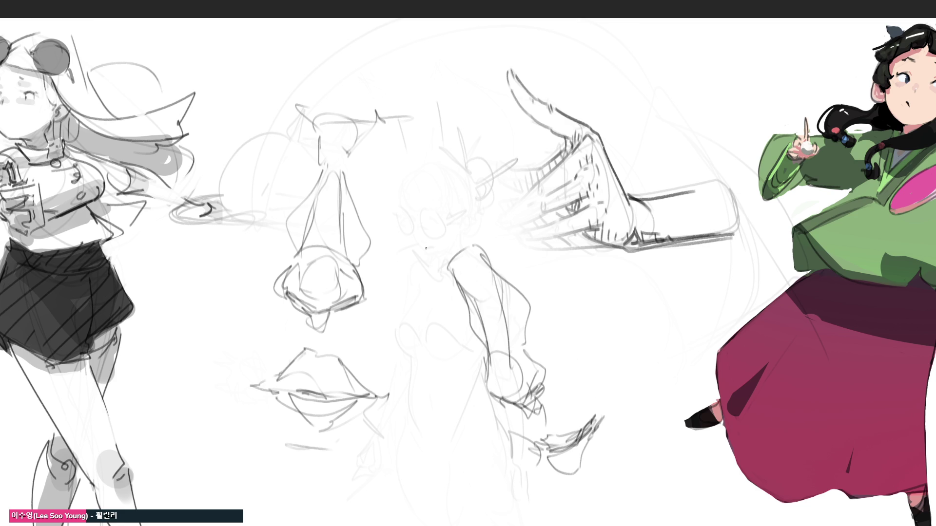
pyautogui.moveTo(444, 237)
pyautogui.mouseDown()
pyautogui.moveTo(434, 266)
pyautogui.moveTo(475, 263)
pyautogui.moveTo(511, 228)
pyautogui.moveTo(501, 191)
pyautogui.moveTo(393, 253)
pyautogui.mouseUp()
pyautogui.moveTo(394, 253); pyautogui.dragTo(441, 256)
pyautogui.moveTo(560, 258); pyautogui.dragTo(539, 271)
pyautogui.moveTo(453, 310); pyautogui.dragTo(438, 316)
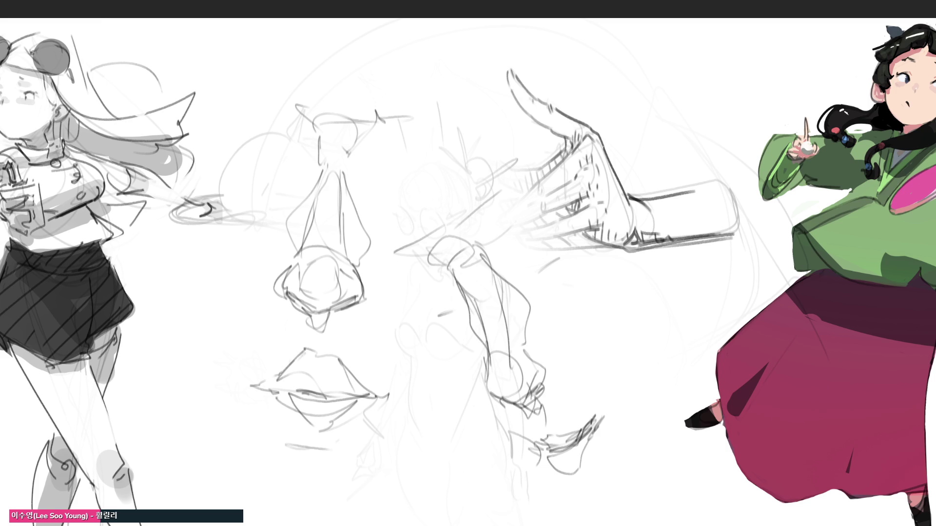
# Start a leaf-shaped eye study with its top line, looped curves and lower-left side
pyautogui.moveTo(570, 294); pyautogui.dragTo(600, 314)
pyautogui.moveTo(571, 277)
pyautogui.mouseDown()
pyautogui.moveTo(580, 319)
pyautogui.moveTo(600, 315)
pyautogui.moveTo(588, 279)
pyautogui.moveTo(640, 286)
pyautogui.moveTo(614, 325)
pyautogui.moveTo(642, 292)
pyautogui.moveTo(579, 305)
pyautogui.moveTo(621, 322)
pyautogui.moveTo(670, 273)
pyautogui.moveTo(648, 310)
pyautogui.moveTo(667, 271)
pyautogui.moveTo(681, 268)
pyautogui.mouseUp()
pyautogui.moveTo(683, 269)
pyautogui.mouseDown()
pyautogui.moveTo(678, 295)
pyautogui.moveTo(664, 274)
pyautogui.mouseUp()
pyautogui.moveTo(673, 275)
pyautogui.mouseDown()
pyautogui.moveTo(667, 293)
pyautogui.moveTo(683, 267)
pyautogui.mouseUp()
pyautogui.moveTo(683, 288)
pyautogui.mouseDown()
pyautogui.moveTo(684, 272)
pyautogui.moveTo(688, 308)
pyautogui.moveTo(654, 325)
pyautogui.moveTo(624, 319)
pyautogui.moveTo(628, 308)
pyautogui.moveTo(646, 328)
pyautogui.moveTo(599, 342)
pyautogui.mouseUp()
pyautogui.moveTo(596, 318); pyautogui.dragTo(576, 291)
pyautogui.moveTo(583, 277); pyautogui.dragTo(585, 317)
pyautogui.moveTo(585, 276)
pyautogui.mouseDown()
pyautogui.moveTo(612, 283)
pyautogui.moveTo(561, 268)
pyautogui.mouseUp()
# Outline the eye study's edges and add curved inner strokes and a small triangle
pyautogui.moveTo(563, 269)
pyautogui.mouseDown()
pyautogui.moveTo(600, 333)
pyautogui.moveTo(684, 336)
pyautogui.mouseUp()
pyautogui.moveTo(688, 295)
pyautogui.mouseDown()
pyautogui.moveTo(682, 329)
pyautogui.moveTo(724, 321)
pyautogui.moveTo(704, 337)
pyautogui.moveTo(709, 348)
pyautogui.mouseUp()
pyautogui.moveTo(648, 341)
pyautogui.mouseDown()
pyautogui.moveTo(693, 340)
pyautogui.moveTo(638, 347)
pyautogui.mouseUp()
pyautogui.moveTo(664, 343); pyautogui.dragTo(703, 337)
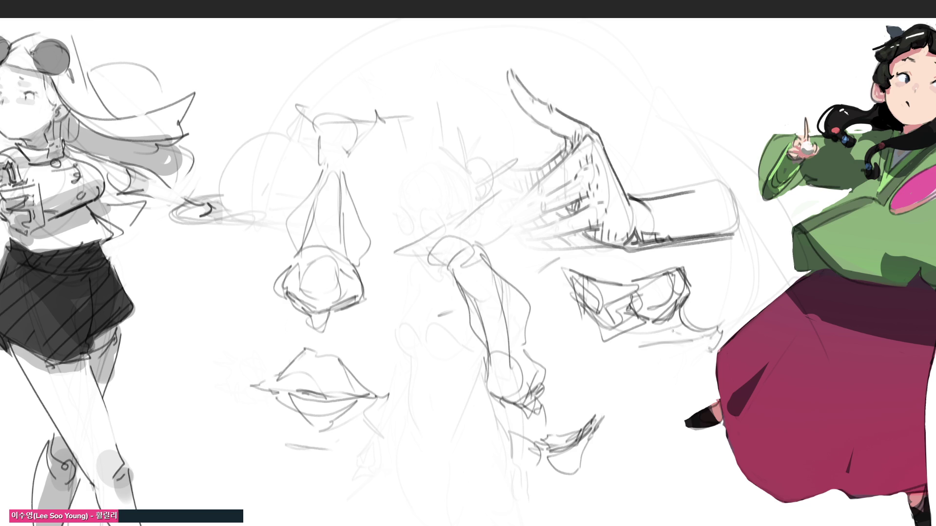
pyautogui.moveTo(680, 307)
pyautogui.mouseDown()
pyautogui.moveTo(675, 330)
pyautogui.moveTo(685, 323)
pyautogui.mouseUp()
pyautogui.moveTo(668, 325)
pyautogui.mouseDown()
pyautogui.moveTo(677, 304)
pyautogui.moveTo(658, 317)
pyautogui.moveTo(668, 321)
pyautogui.mouseUp()
pyautogui.moveTo(680, 321)
pyautogui.mouseDown()
pyautogui.moveTo(721, 336)
pyautogui.moveTo(702, 362)
pyautogui.moveTo(716, 360)
pyautogui.mouseUp()
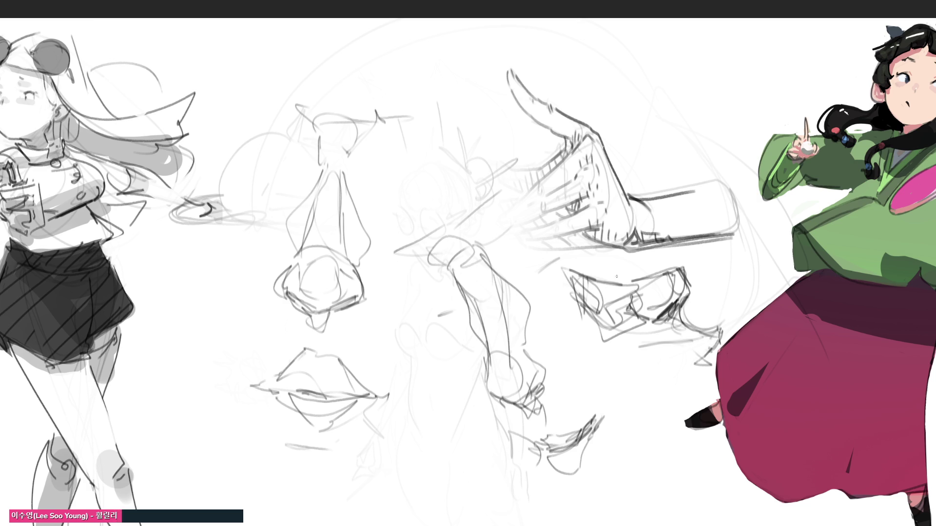
pyautogui.moveTo(573, 257)
pyautogui.mouseDown()
pyautogui.moveTo(632, 285)
pyautogui.moveTo(592, 326)
pyautogui.mouseUp()
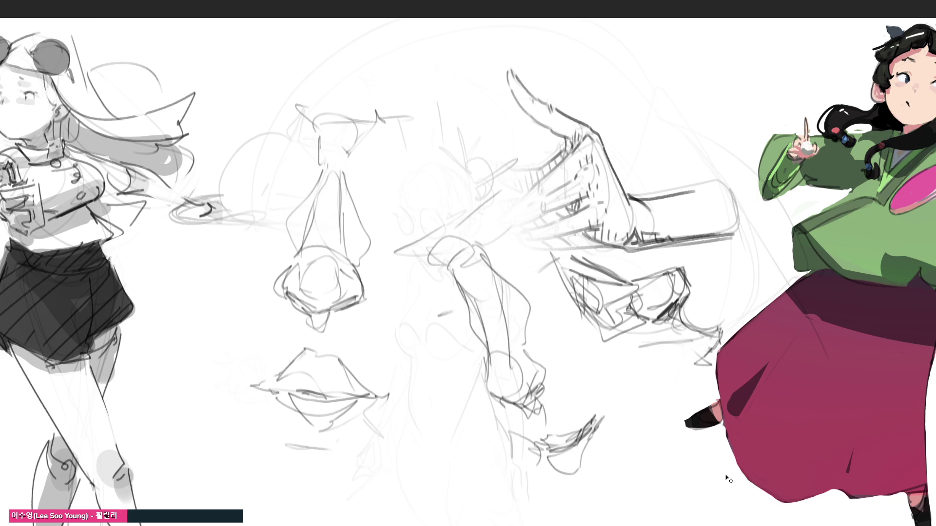
# Scale the middle studies smaller and shift them down with Ctrl+T
pyautogui.hotkey('ctrl', 't')
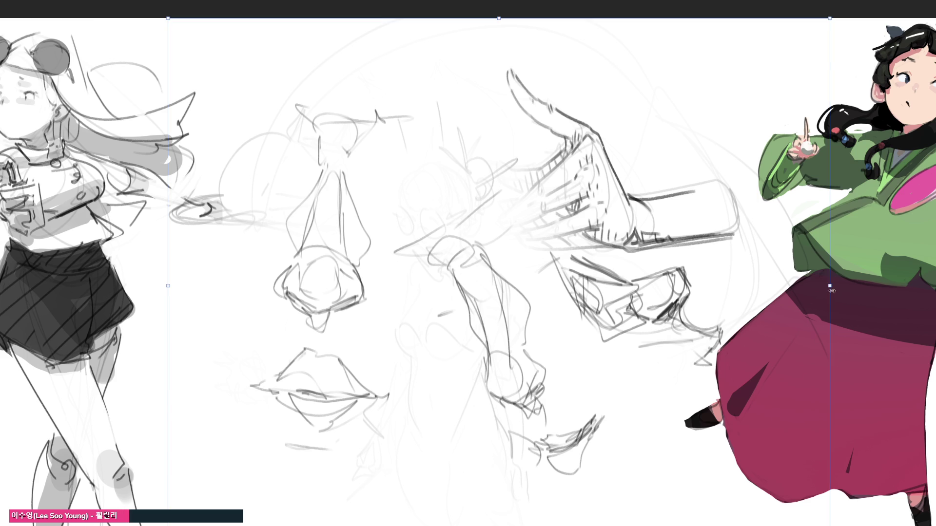
pyautogui.moveTo(831, 291)
pyautogui.mouseDown()
pyautogui.moveTo(650, 292)
pyautogui.moveTo(653, 351)
pyautogui.moveTo(668, 366)
pyautogui.mouseUp()
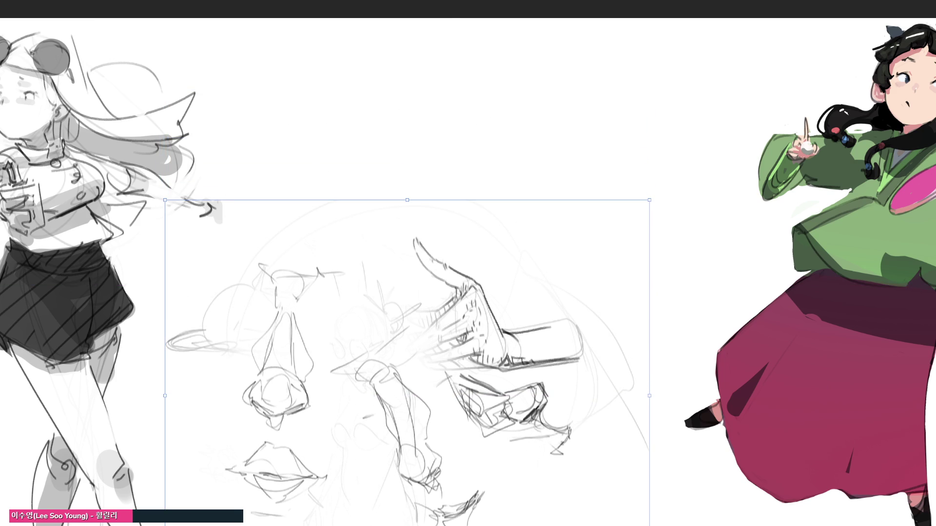
pyautogui.press('Return')
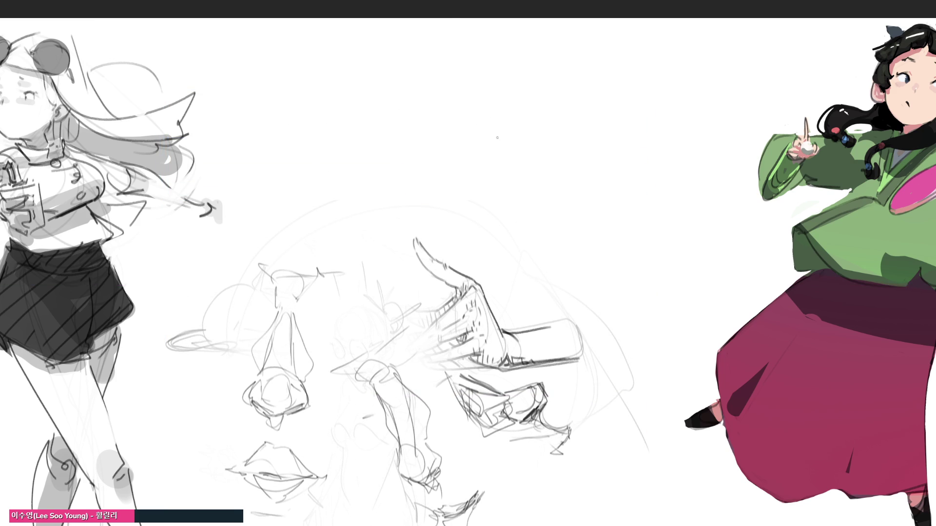
# Sketch a zigzag lip line with a curve and short dashes in the freed space at the top
pyautogui.moveTo(469, 130); pyautogui.dragTo(492, 142)
pyautogui.moveTo(499, 131)
pyautogui.mouseDown()
pyautogui.moveTo(545, 121)
pyautogui.moveTo(560, 128)
pyautogui.moveTo(541, 158)
pyautogui.mouseUp()
pyautogui.moveTo(528, 160)
pyautogui.mouseDown()
pyautogui.moveTo(508, 162)
pyautogui.moveTo(551, 179)
pyautogui.moveTo(603, 139)
pyautogui.moveTo(593, 139)
pyautogui.moveTo(624, 138)
pyautogui.mouseUp()
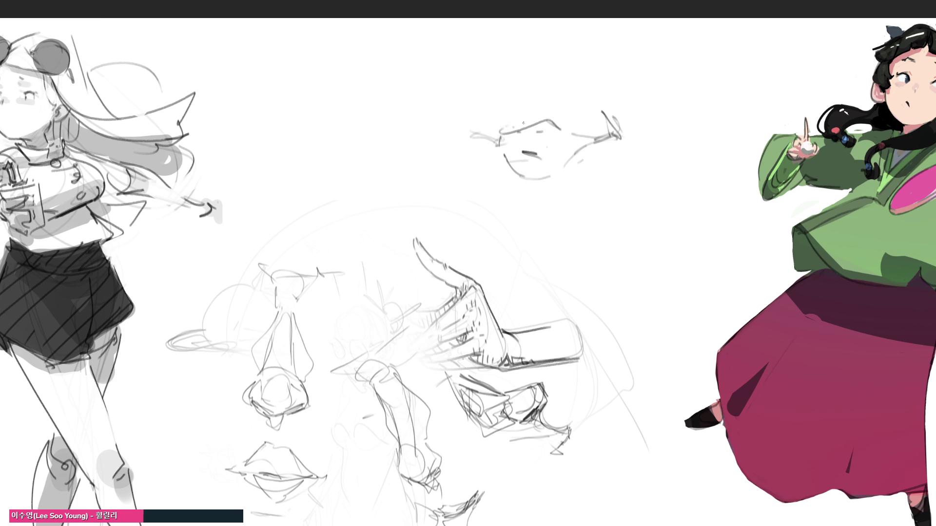
# Sketch the nose and the sides of the face at the top center
pyautogui.moveTo(530, 118); pyautogui.dragTo(538, 117)
pyautogui.moveTo(488, 79)
pyautogui.mouseDown()
pyautogui.moveTo(533, 87)
pyautogui.moveTo(501, 44)
pyautogui.moveTo(515, 25)
pyautogui.mouseUp()
pyautogui.moveTo(543, 31); pyautogui.dragTo(555, 60)
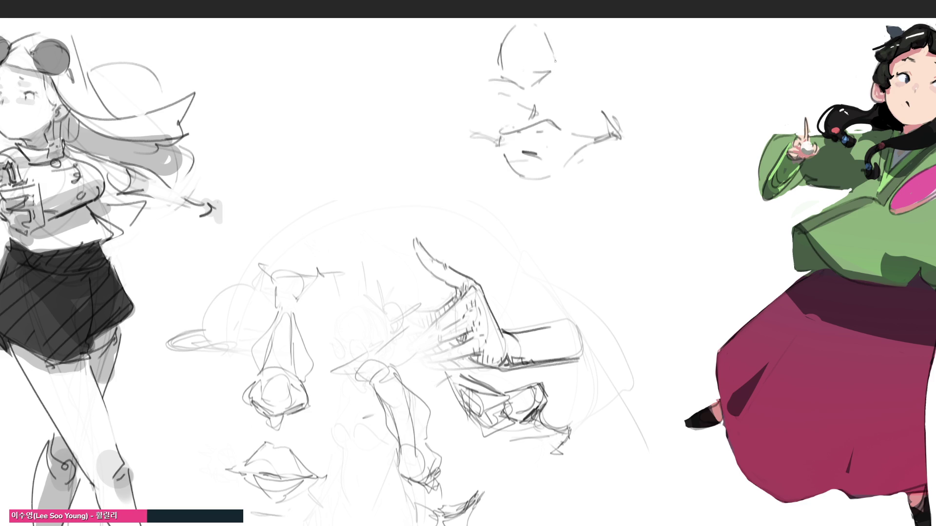
pyautogui.moveTo(511, 39); pyautogui.dragTo(519, 42)
pyautogui.moveTo(507, 39); pyautogui.dragTo(502, 22)
pyautogui.moveTo(558, 41); pyautogui.dragTo(555, 73)
pyautogui.moveTo(497, 63)
pyautogui.mouseDown()
pyautogui.moveTo(509, 84)
pyautogui.moveTo(495, 128)
pyautogui.mouseUp()
pyautogui.moveTo(503, 87); pyautogui.dragTo(478, 120)
pyautogui.moveTo(478, 121); pyautogui.dragTo(511, 138)
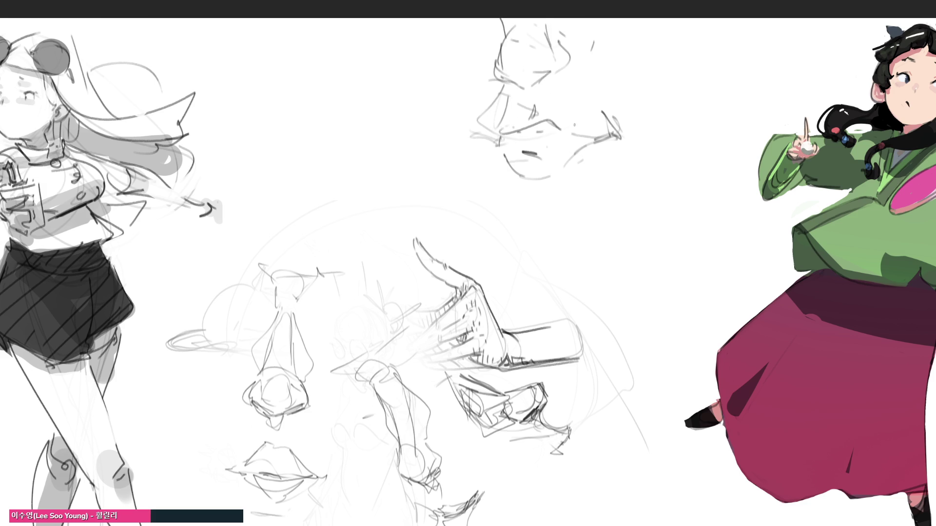
pyautogui.moveTo(600, 88); pyautogui.dragTo(584, 121)
pyautogui.moveTo(463, 29); pyautogui.dragTo(475, 58)
# Add long diagonal side lines, then the chin and neck curves below the face
pyautogui.moveTo(652, 51)
pyautogui.mouseDown()
pyautogui.moveTo(620, 84)
pyautogui.moveTo(645, 116)
pyautogui.mouseUp()
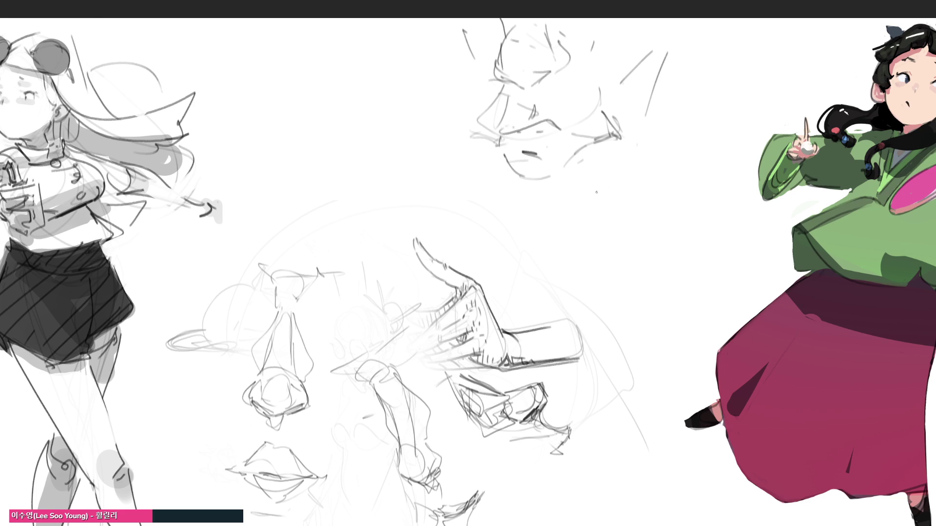
pyautogui.moveTo(607, 187); pyautogui.dragTo(598, 191)
pyautogui.moveTo(524, 184)
pyautogui.mouseDown()
pyautogui.moveTo(609, 179)
pyautogui.moveTo(548, 209)
pyautogui.mouseUp()
pyautogui.moveTo(544, 201); pyautogui.dragTo(598, 190)
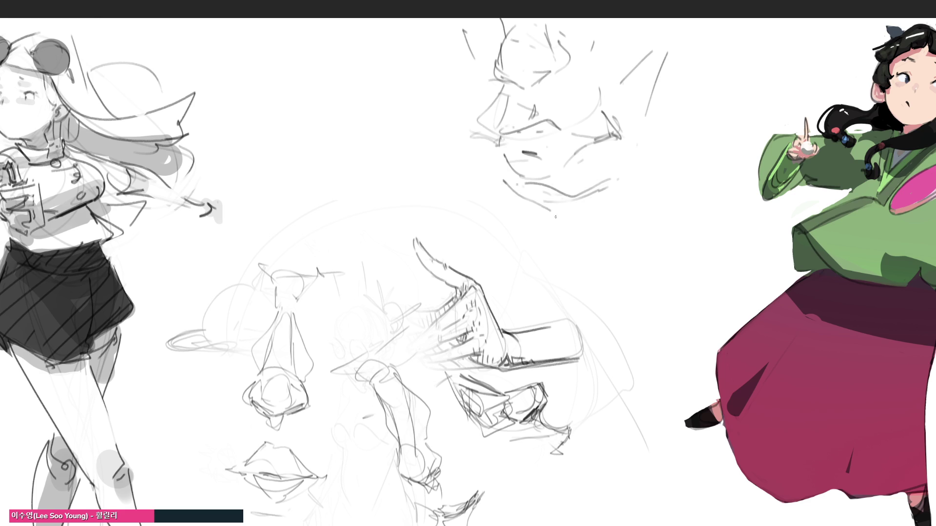
pyautogui.moveTo(537, 217); pyautogui.dragTo(568, 246)
pyautogui.moveTo(530, 220); pyautogui.dragTo(571, 252)
pyautogui.moveTo(581, 211); pyautogui.dragTo(594, 261)
pyautogui.moveTo(573, 274); pyautogui.dragTo(636, 240)
pyautogui.moveTo(628, 241); pyautogui.dragTo(672, 186)
pyautogui.moveTo(721, 79)
pyautogui.mouseDown()
pyautogui.moveTo(695, 156)
pyautogui.moveTo(660, 214)
pyautogui.mouseUp()
pyautogui.moveTo(554, 231); pyautogui.dragTo(584, 240)
pyautogui.moveTo(489, 204); pyautogui.dragTo(525, 231)
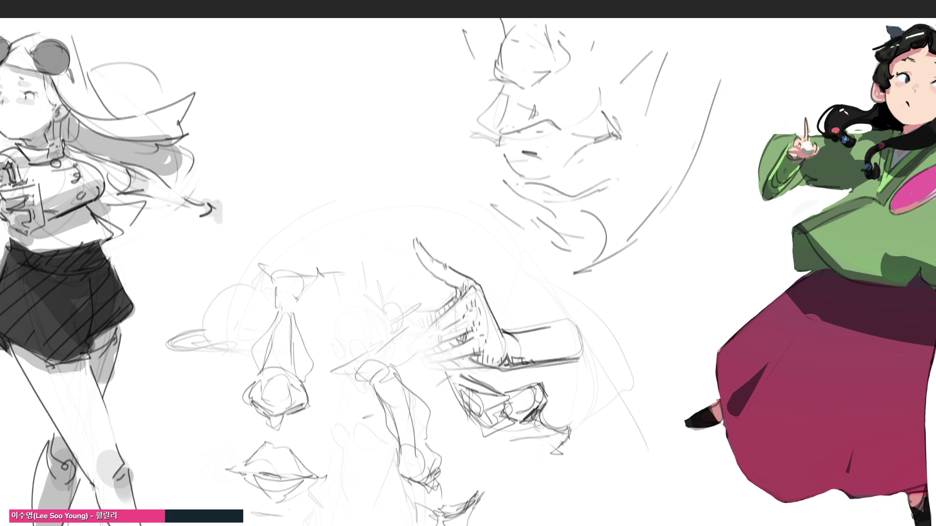
# Start an eye on the left with a darkened upper eyelid and a lash spike
pyautogui.moveTo(286, 146)
pyautogui.mouseDown()
pyautogui.moveTo(327, 168)
pyautogui.moveTo(369, 173)
pyautogui.moveTo(341, 185)
pyautogui.moveTo(370, 176)
pyautogui.moveTo(299, 194)
pyautogui.moveTo(331, 210)
pyautogui.moveTo(370, 187)
pyautogui.moveTo(344, 191)
pyautogui.mouseUp()
pyautogui.moveTo(322, 177)
pyautogui.mouseDown()
pyautogui.moveTo(312, 189)
pyautogui.moveTo(321, 173)
pyautogui.mouseUp()
pyautogui.moveTo(301, 161); pyautogui.dragTo(346, 179)
pyautogui.moveTo(338, 175); pyautogui.dragTo(366, 179)
pyautogui.moveTo(309, 166); pyautogui.dragTo(339, 181)
pyautogui.moveTo(297, 153); pyautogui.dragTo(329, 179)
pyautogui.moveTo(328, 175); pyautogui.dragTo(360, 176)
pyautogui.moveTo(296, 144)
pyautogui.mouseDown()
pyautogui.moveTo(347, 177)
pyautogui.moveTo(394, 176)
pyautogui.moveTo(312, 201)
pyautogui.mouseUp()
# Draw the eye's lower curves and hatch across the upper eyelid
pyautogui.moveTo(319, 206)
pyautogui.mouseDown()
pyautogui.moveTo(384, 182)
pyautogui.moveTo(341, 209)
pyautogui.mouseUp()
pyautogui.moveTo(341, 207)
pyautogui.mouseDown()
pyautogui.moveTo(355, 198)
pyautogui.moveTo(347, 202)
pyautogui.mouseUp()
pyautogui.moveTo(355, 199)
pyautogui.mouseDown()
pyautogui.moveTo(355, 222)
pyautogui.moveTo(410, 199)
pyautogui.moveTo(341, 224)
pyautogui.moveTo(305, 202)
pyautogui.mouseUp()
pyautogui.moveTo(306, 213); pyautogui.dragTo(331, 184)
pyautogui.moveTo(297, 146)
pyautogui.mouseDown()
pyautogui.moveTo(308, 158)
pyautogui.moveTo(401, 182)
pyautogui.moveTo(306, 175)
pyautogui.moveTo(312, 188)
pyautogui.mouseUp()
pyautogui.moveTo(319, 168)
pyautogui.mouseDown()
pyautogui.moveTo(326, 191)
pyautogui.moveTo(338, 193)
pyautogui.mouseUp()
pyautogui.moveTo(344, 173); pyautogui.dragTo(348, 194)
pyautogui.moveTo(375, 173)
pyautogui.mouseDown()
pyautogui.moveTo(390, 185)
pyautogui.moveTo(376, 175)
pyautogui.mouseUp()
pyautogui.moveTo(361, 170); pyautogui.dragTo(353, 172)
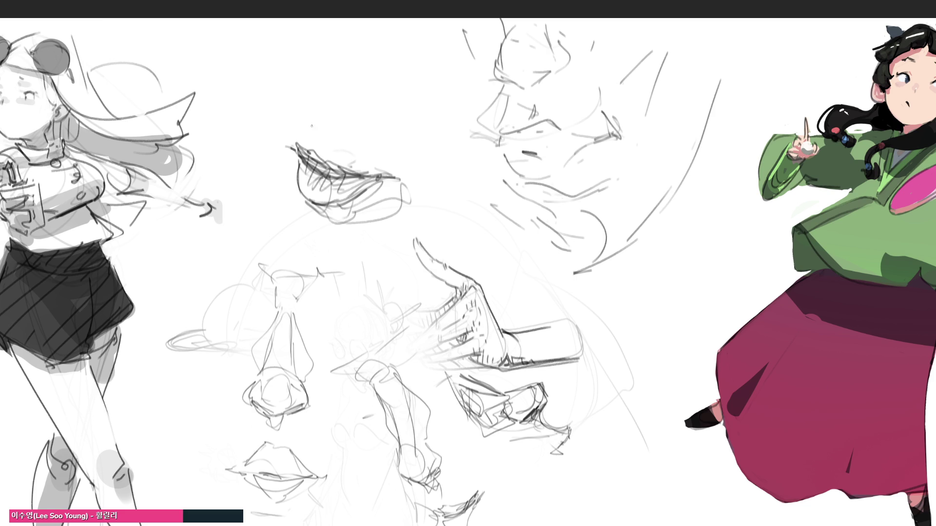
# Sketch a tall nose outline above the new eye
pyautogui.moveTo(308, 103); pyautogui.dragTo(307, 120)
pyautogui.moveTo(322, 77)
pyautogui.mouseDown()
pyautogui.moveTo(315, 103)
pyautogui.moveTo(332, 120)
pyautogui.moveTo(319, 128)
pyautogui.moveTo(376, 113)
pyautogui.moveTo(388, 122)
pyautogui.mouseUp()
pyautogui.moveTo(377, 66); pyautogui.dragTo(387, 108)
pyautogui.moveTo(340, 65); pyautogui.dragTo(372, 56)
pyautogui.moveTo(345, 26); pyautogui.dragTo(340, 58)
pyautogui.moveTo(344, 29); pyautogui.dragTo(321, 76)
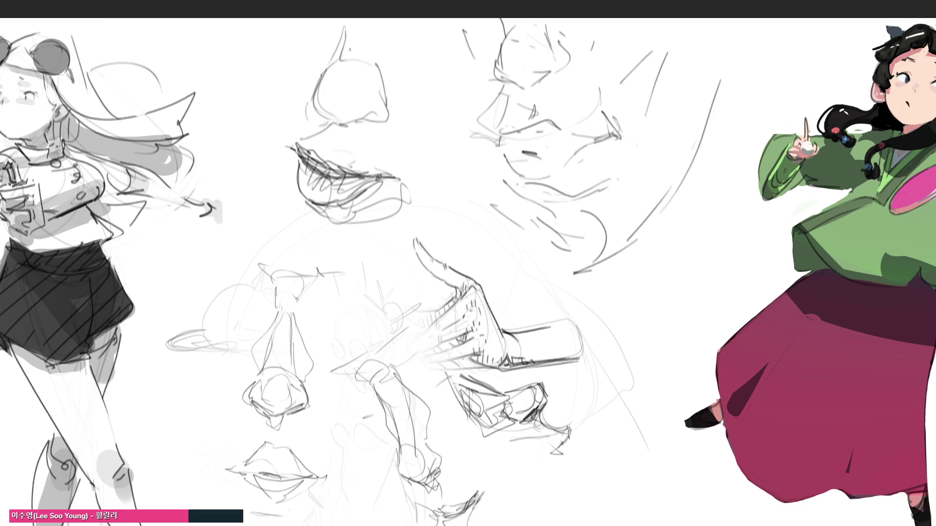
pyautogui.moveTo(375, 32)
pyautogui.mouseDown()
pyautogui.moveTo(397, 102)
pyautogui.moveTo(361, 118)
pyautogui.mouseUp()
pyautogui.moveTo(352, 113); pyautogui.dragTo(393, 129)
# Add strokes beside the nose, then soft-erase the upper sketches to faint lines
pyautogui.moveTo(411, 82)
pyautogui.mouseDown()
pyautogui.moveTo(402, 125)
pyautogui.moveTo(385, 128)
pyautogui.mouseUp()
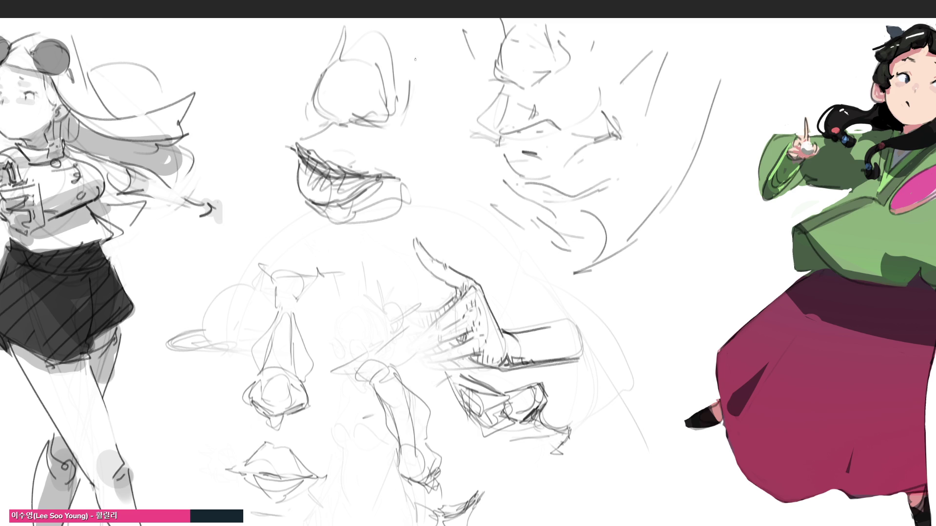
pyautogui.moveTo(414, 50); pyautogui.dragTo(424, 109)
pyautogui.moveTo(399, 123); pyautogui.dragTo(422, 162)
pyautogui.moveTo(563, 231)
pyautogui.mouseDown()
pyautogui.moveTo(538, 104)
pyautogui.moveTo(295, 152)
pyautogui.moveTo(469, 40)
pyautogui.mouseUp()
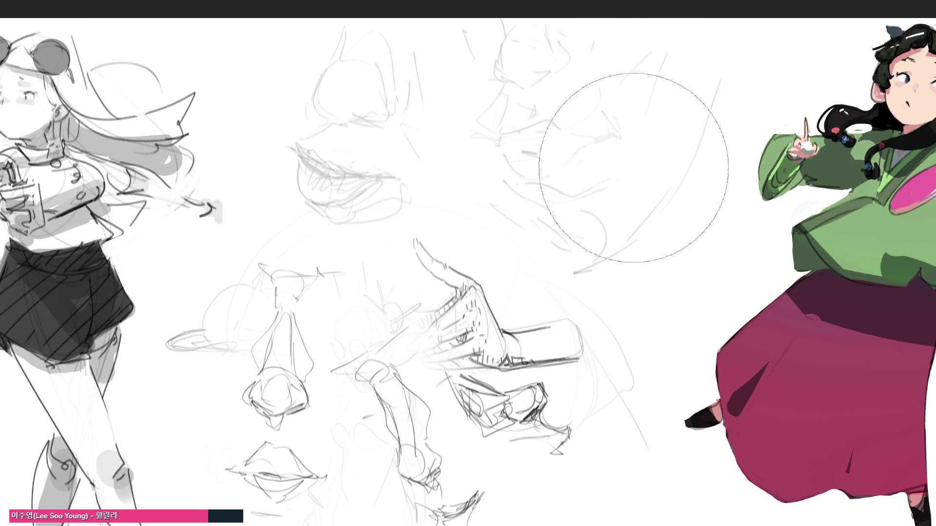
# Draw a new eye shape with its bowl curve, plus a jaw line and top curves
pyautogui.moveTo(590, 109); pyautogui.dragTo(629, 63)
pyautogui.moveTo(653, 112); pyautogui.dragTo(628, 128)
pyautogui.moveTo(617, 115)
pyautogui.mouseDown()
pyautogui.moveTo(621, 128)
pyautogui.moveTo(609, 135)
pyautogui.moveTo(583, 123)
pyautogui.moveTo(590, 141)
pyautogui.moveTo(665, 115)
pyautogui.moveTo(651, 121)
pyautogui.mouseUp()
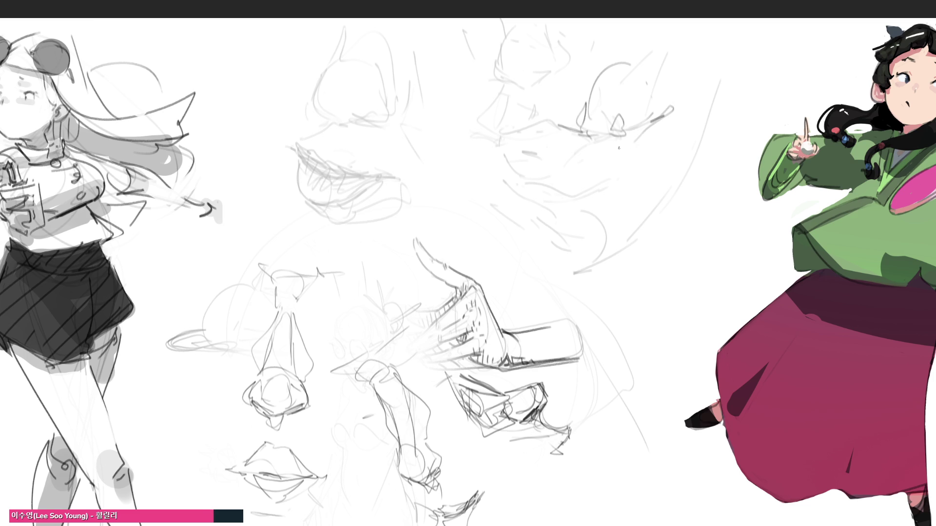
pyautogui.moveTo(584, 139); pyautogui.dragTo(632, 176)
pyautogui.moveTo(662, 137)
pyautogui.mouseDown()
pyautogui.moveTo(648, 173)
pyautogui.moveTo(564, 193)
pyautogui.moveTo(687, 170)
pyautogui.moveTo(656, 116)
pyautogui.moveTo(628, 93)
pyautogui.mouseUp()
pyautogui.moveTo(570, 103)
pyautogui.mouseDown()
pyautogui.moveTo(602, 64)
pyautogui.moveTo(642, 54)
pyautogui.mouseUp()
pyautogui.moveTo(672, 97); pyautogui.dragTo(615, 43)
pyautogui.moveTo(574, 19)
pyautogui.mouseDown()
pyautogui.moveTo(600, 37)
pyautogui.moveTo(644, 42)
pyautogui.mouseUp()
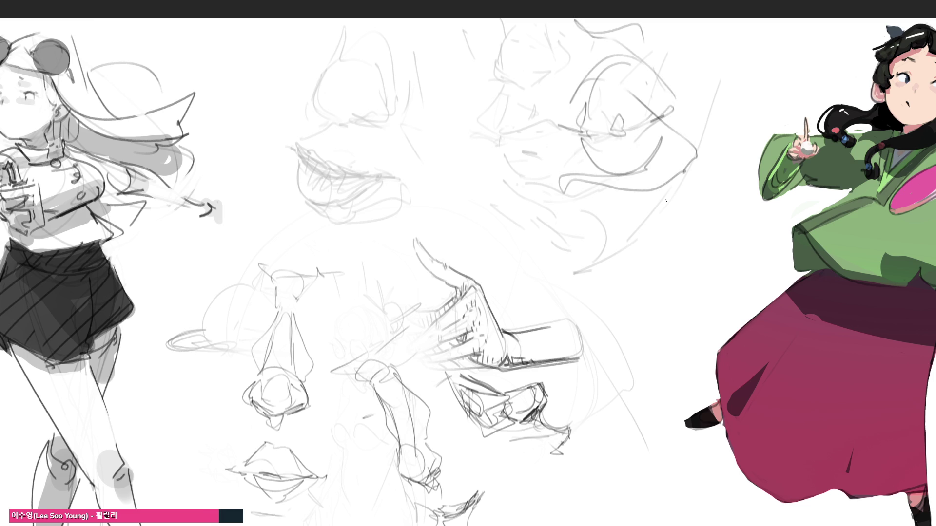
# Redraw the lower arcs near the face after an undo, plus a long diagonal
pyautogui.moveTo(557, 278)
pyautogui.mouseDown()
pyautogui.moveTo(562, 238)
pyautogui.moveTo(646, 295)
pyautogui.moveTo(720, 194)
pyautogui.moveTo(682, 253)
pyautogui.mouseUp()
pyautogui.hotkey('ctrl', 'z')
pyautogui.hotkey('ctrl', 'z')
pyautogui.hotkey('ctrl', 'z')
pyautogui.moveTo(580, 247); pyautogui.dragTo(690, 272)
pyautogui.moveTo(615, 296); pyautogui.dragTo(678, 280)
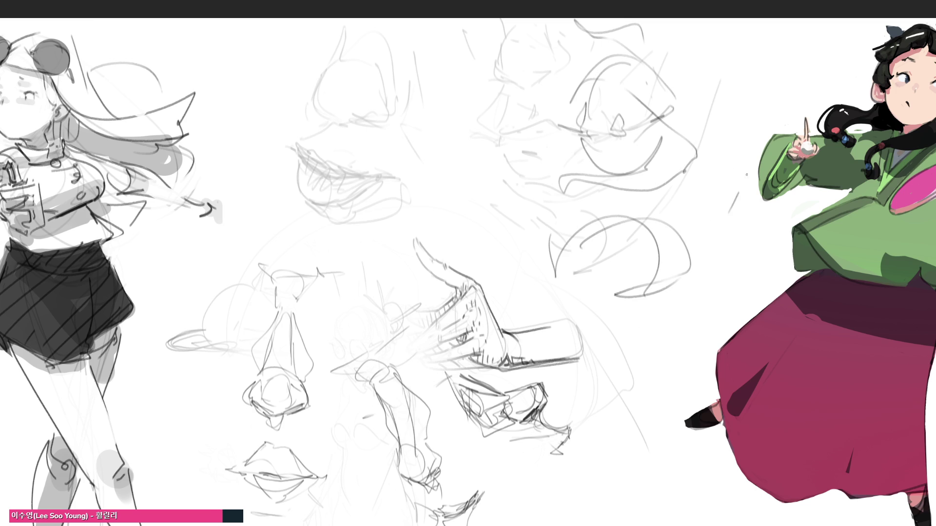
pyautogui.moveTo(755, 152); pyautogui.dragTo(693, 273)
pyautogui.moveTo(591, 243); pyautogui.dragTo(667, 287)
pyautogui.moveTo(504, 188); pyautogui.dragTo(615, 295)
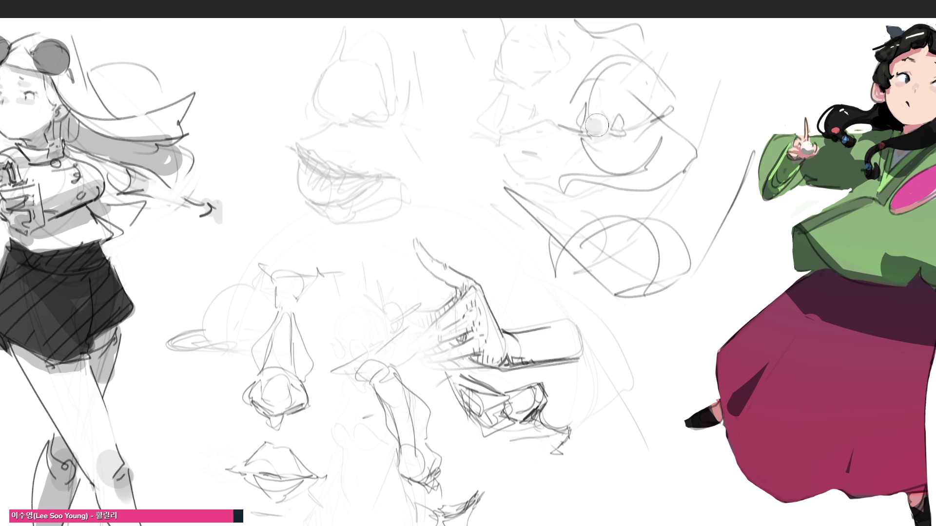
# Shade the eye with light and dark soft grey dabs, then lighten the right dab
pyautogui.moveTo(590, 127)
pyautogui.mouseDown()
pyautogui.moveTo(648, 117)
pyautogui.moveTo(637, 116)
pyautogui.mouseUp()
pyautogui.moveTo(610, 112)
pyautogui.mouseDown()
pyautogui.moveTo(663, 105)
pyautogui.moveTo(595, 141)
pyautogui.moveTo(671, 110)
pyautogui.moveTo(611, 138)
pyautogui.moveTo(633, 134)
pyautogui.moveTo(604, 105)
pyautogui.moveTo(614, 115)
pyautogui.moveTo(672, 116)
pyautogui.moveTo(555, 122)
pyautogui.moveTo(597, 93)
pyautogui.moveTo(629, 88)
pyautogui.moveTo(607, 146)
pyautogui.moveTo(614, 166)
pyautogui.moveTo(605, 182)
pyautogui.moveTo(699, 169)
pyautogui.mouseUp()
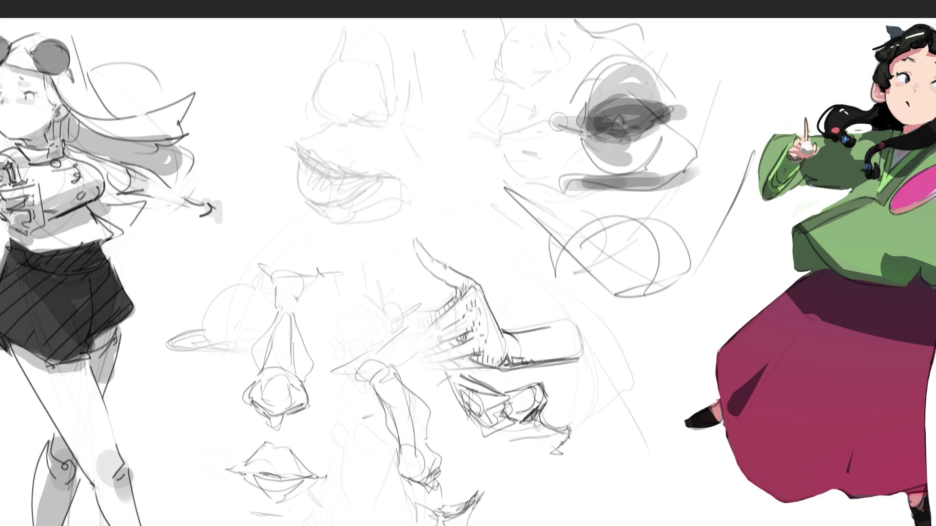
pyautogui.press(']')
pyautogui.press(']')
pyautogui.press(']')
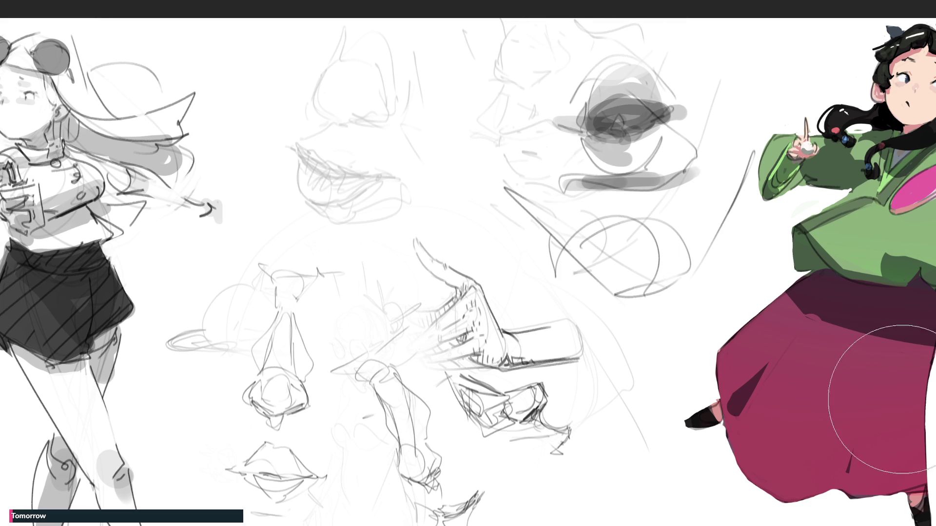
pyautogui.click(606, 55)
pyautogui.click(618, 157)
pyautogui.click(679, 159)
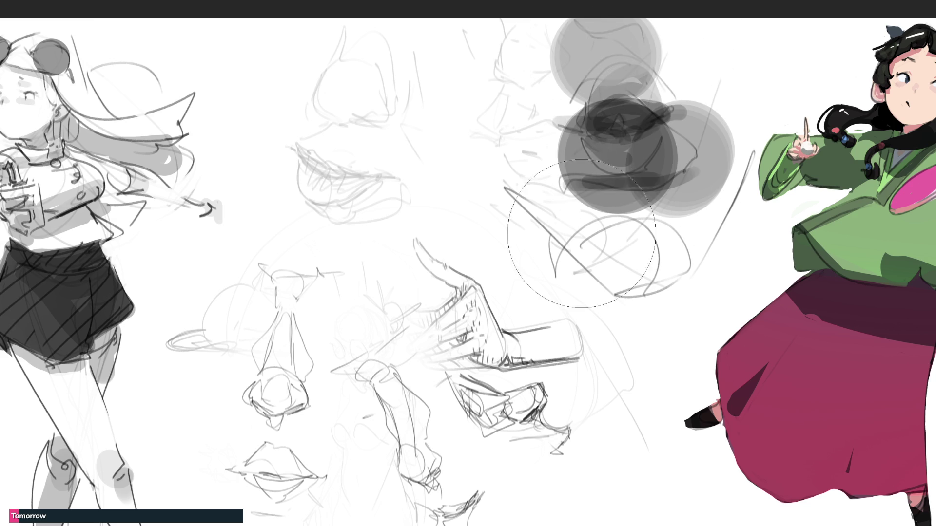
pyautogui.click(641, 251)
pyautogui.click(634, 256)
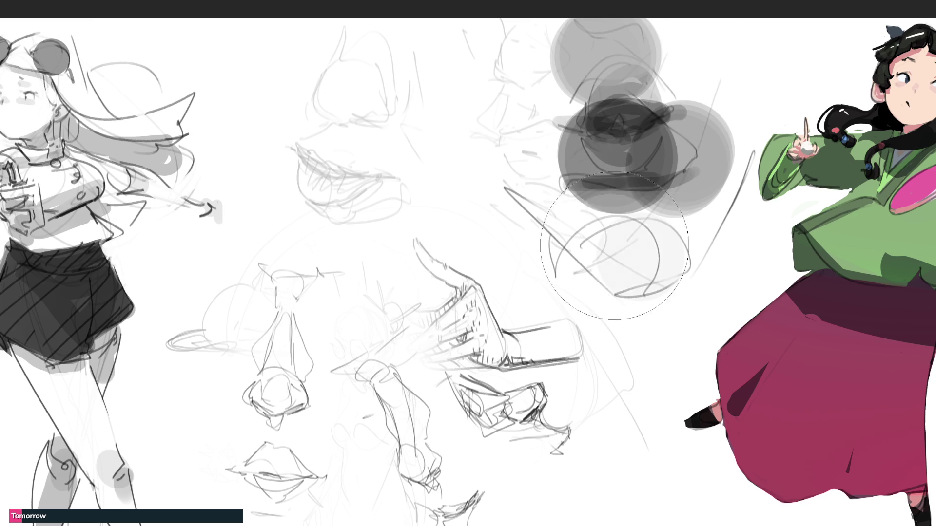
pyautogui.click(629, 251)
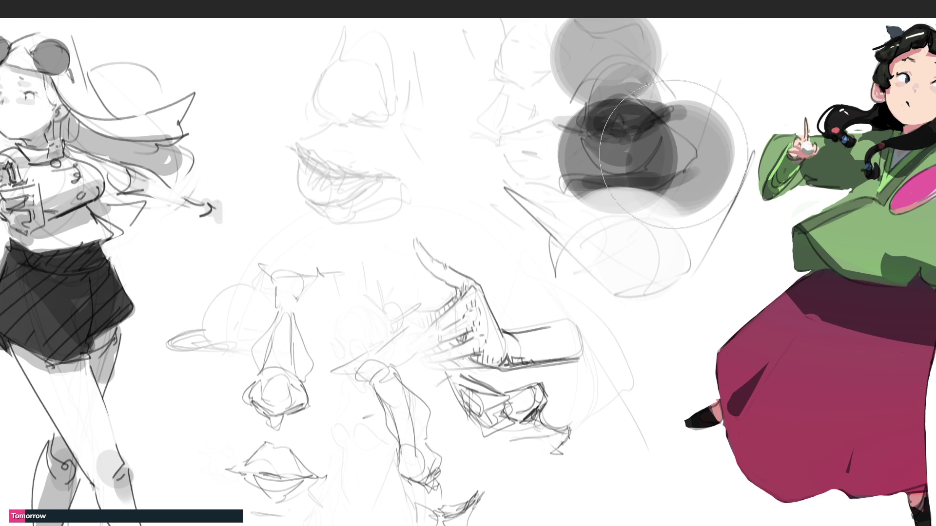
pyautogui.press('[')
pyautogui.press('[')
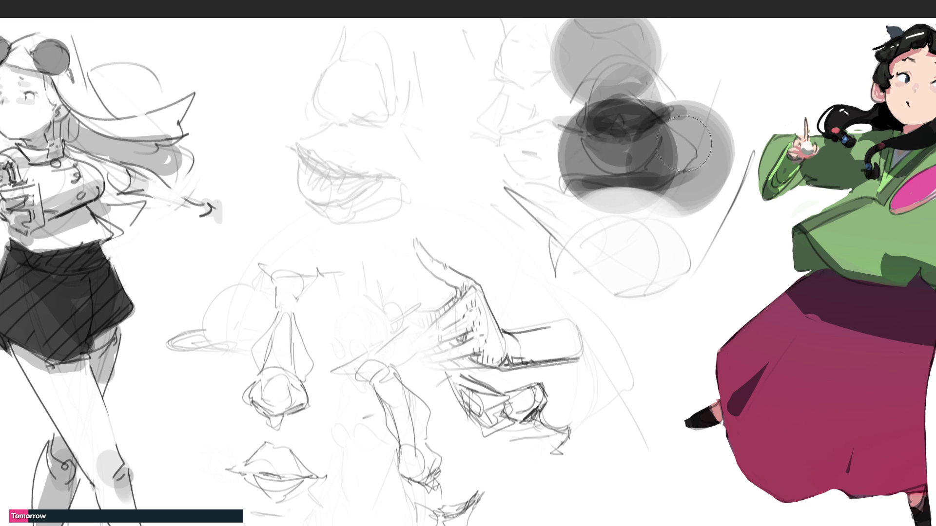
pyautogui.moveTo(702, 128)
pyautogui.mouseDown()
pyautogui.moveTo(666, 168)
pyautogui.moveTo(556, 166)
pyautogui.moveTo(633, 142)
pyautogui.moveTo(659, 145)
pyautogui.moveTo(621, 112)
pyautogui.moveTo(580, 103)
pyautogui.moveTo(650, 84)
pyautogui.moveTo(536, 110)
pyautogui.moveTo(560, 54)
pyautogui.moveTo(643, 68)
pyautogui.mouseUp()
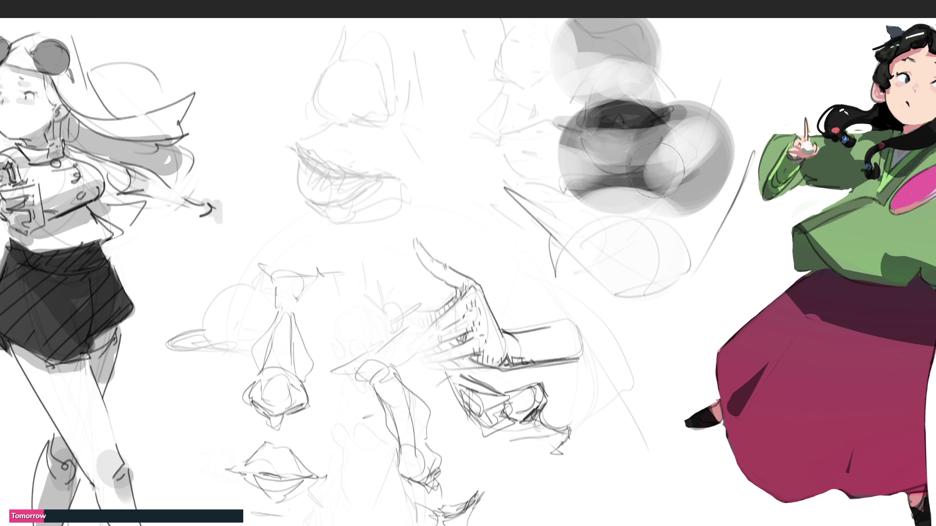
# Paint dark arcs and a dot over the grey eye cluster, then begin the lip corner
pyautogui.moveTo(544, 232)
pyautogui.mouseDown()
pyautogui.moveTo(585, 264)
pyautogui.moveTo(714, 239)
pyautogui.moveTo(723, 217)
pyautogui.mouseUp()
pyautogui.moveTo(536, 205)
pyautogui.mouseDown()
pyautogui.moveTo(560, 229)
pyautogui.moveTo(724, 225)
pyautogui.moveTo(680, 263)
pyautogui.mouseUp()
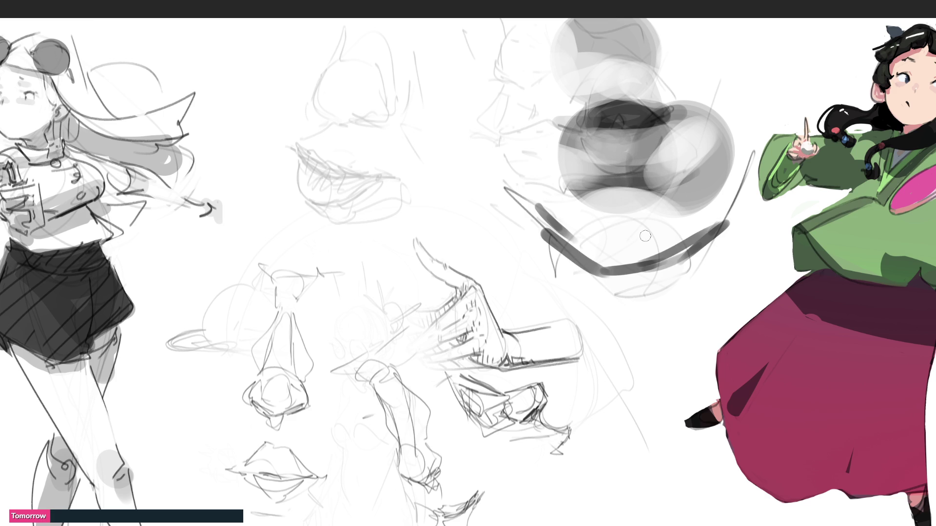
pyautogui.moveTo(580, 199); pyautogui.dragTo(658, 195)
pyautogui.moveTo(571, 148)
pyautogui.mouseDown()
pyautogui.moveTo(605, 172)
pyautogui.moveTo(667, 160)
pyautogui.moveTo(609, 130)
pyautogui.moveTo(680, 128)
pyautogui.mouseUp()
pyautogui.click(691, 123)
pyautogui.moveTo(549, 132)
pyautogui.mouseDown()
pyautogui.moveTo(601, 131)
pyautogui.moveTo(629, 97)
pyautogui.moveTo(677, 115)
pyautogui.mouseUp()
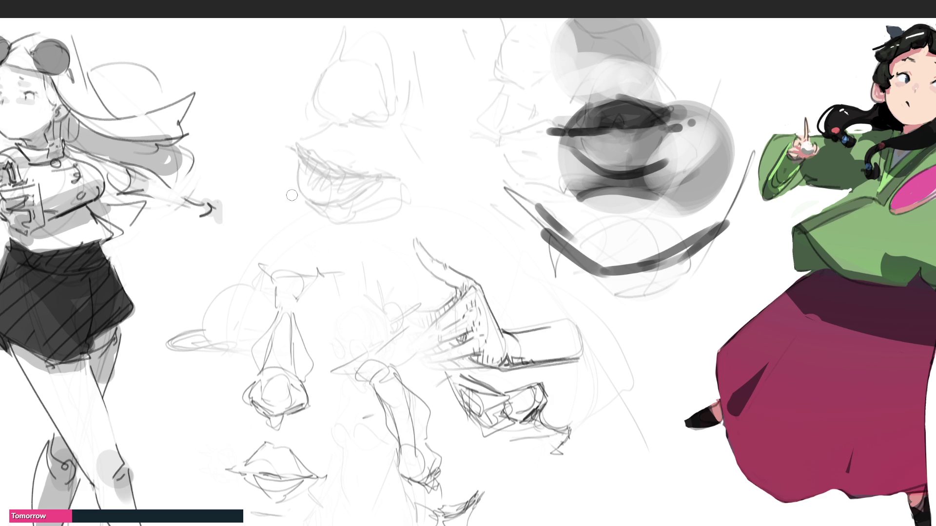
pyautogui.moveTo(292, 148)
pyautogui.mouseDown()
pyautogui.moveTo(342, 178)
pyautogui.moveTo(297, 152)
pyautogui.moveTo(391, 183)
pyautogui.mouseUp()
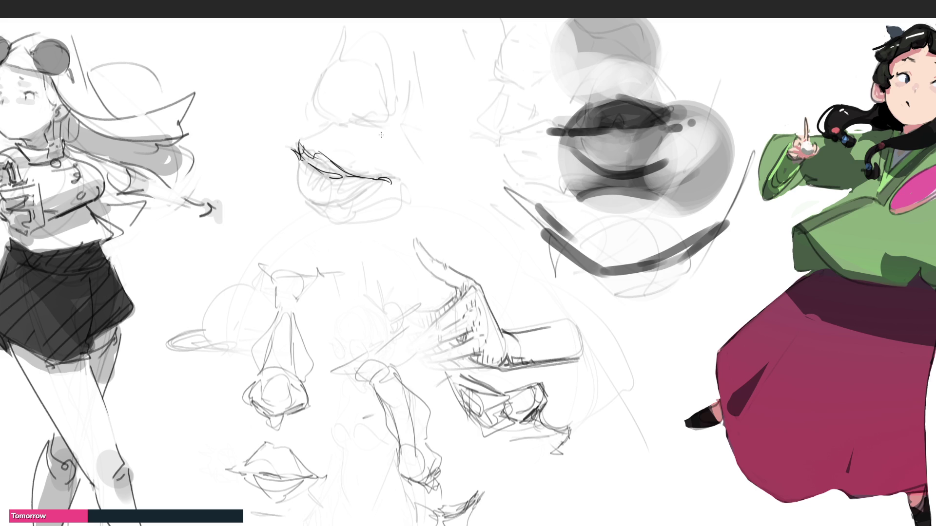
# Ink the lips with lower lip, corner lines, under-lip hatching and a small tooth, undoing one stroke
pyautogui.moveTo(304, 167)
pyautogui.mouseDown()
pyautogui.moveTo(312, 195)
pyautogui.moveTo(309, 172)
pyautogui.moveTo(334, 204)
pyautogui.moveTo(386, 182)
pyautogui.mouseUp()
pyautogui.moveTo(315, 200); pyautogui.dragTo(405, 222)
pyautogui.moveTo(314, 202)
pyautogui.mouseDown()
pyautogui.moveTo(357, 222)
pyautogui.moveTo(343, 217)
pyautogui.mouseUp()
pyautogui.moveTo(338, 208); pyautogui.dragTo(364, 220)
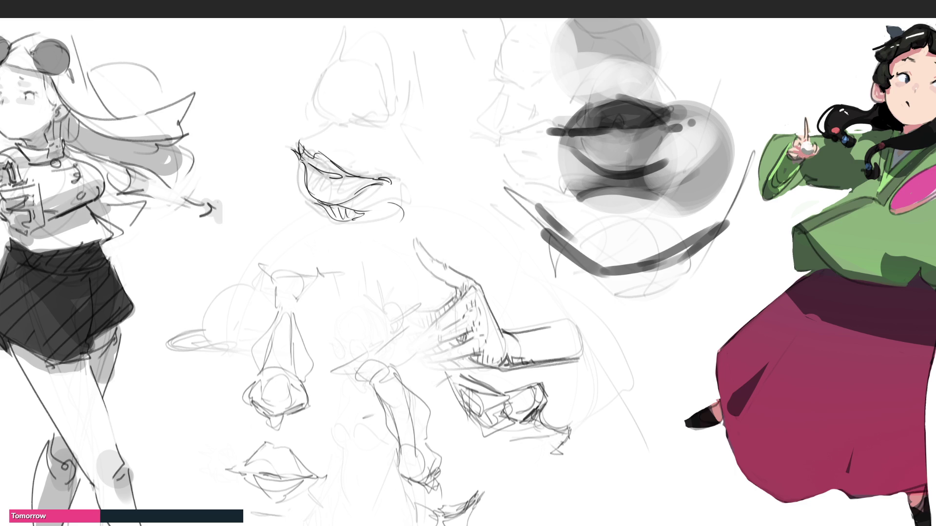
pyautogui.moveTo(305, 156); pyautogui.dragTo(321, 171)
pyautogui.moveTo(318, 163)
pyautogui.mouseDown()
pyautogui.moveTo(337, 173)
pyautogui.moveTo(330, 186)
pyautogui.moveTo(346, 185)
pyautogui.moveTo(341, 199)
pyautogui.mouseUp()
pyautogui.moveTo(336, 198); pyautogui.dragTo(349, 193)
pyautogui.moveTo(308, 150)
pyautogui.mouseDown()
pyautogui.moveTo(329, 131)
pyautogui.moveTo(399, 153)
pyautogui.mouseUp()
pyautogui.hotkey('ctrl', 'z')
pyautogui.hotkey('ctrl', 'z')
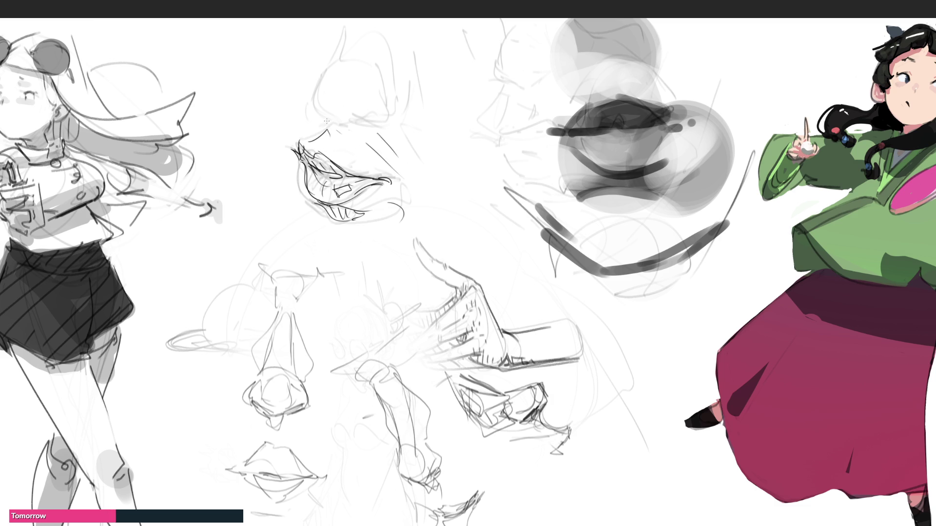
# Redraw the nose above the lips with its underside and bridge line
pyautogui.moveTo(312, 116); pyautogui.dragTo(356, 118)
pyautogui.moveTo(311, 76); pyautogui.dragTo(312, 100)
pyautogui.moveTo(344, 47)
pyautogui.mouseDown()
pyautogui.moveTo(313, 99)
pyautogui.moveTo(364, 120)
pyautogui.moveTo(376, 101)
pyautogui.mouseUp()
pyautogui.moveTo(374, 51); pyautogui.dragTo(378, 82)
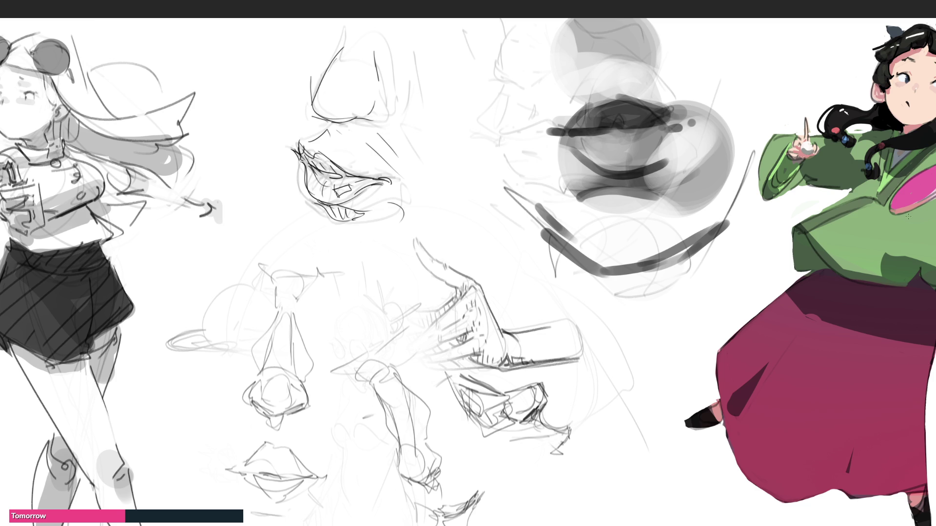
# Zoom out, pan left and hand-letter B, R, P beside the sunglasses girl
pyautogui.hotkey('ctrl', '-')
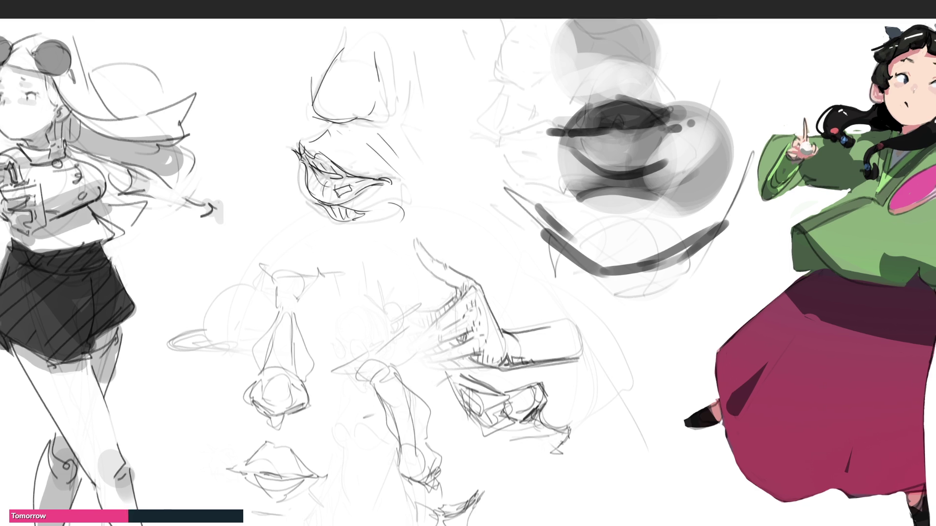
pyautogui.hscroll(-3, 468, 279)
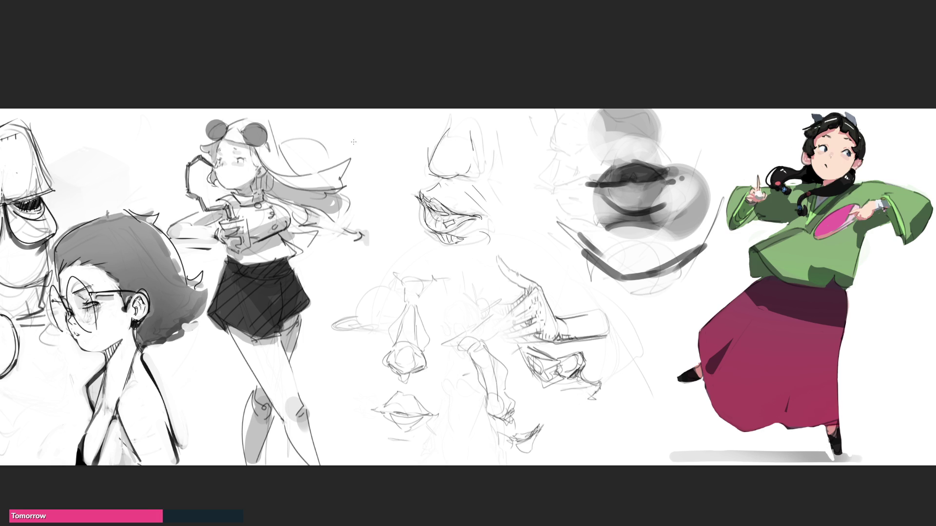
pyautogui.moveTo(353, 142)
pyautogui.mouseDown()
pyautogui.moveTo(370, 200)
pyautogui.moveTo(392, 199)
pyautogui.moveTo(380, 229)
pyautogui.moveTo(387, 249)
pyautogui.mouseUp()
# Fit the whole sketch sheet in the window with Ctrl+0
pyautogui.hotkey('ctrl', '0')
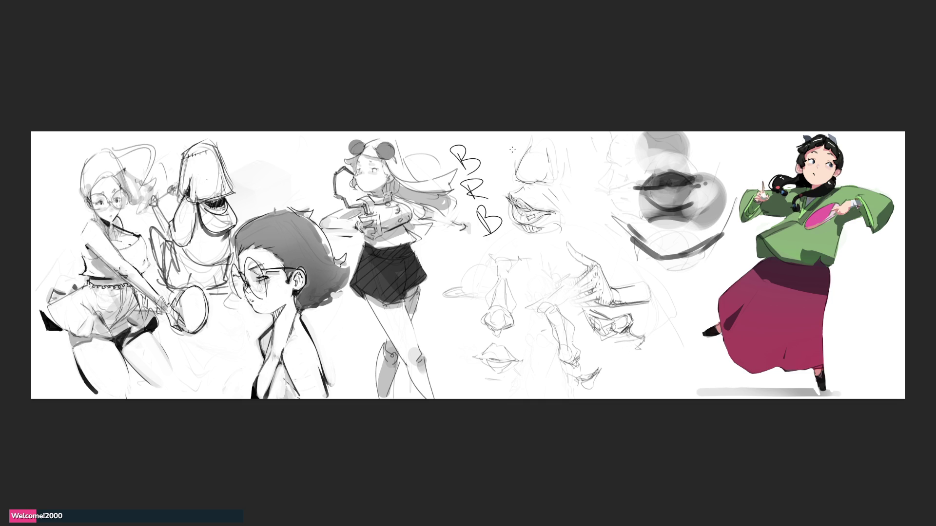
# Scribble a long diagonal, a zig-zag and a down-right stroke across the middle studies
pyautogui.moveTo(507, 132); pyautogui.dragTo(536, 252)
pyautogui.moveTo(502, 177); pyautogui.dragTo(617, 281)
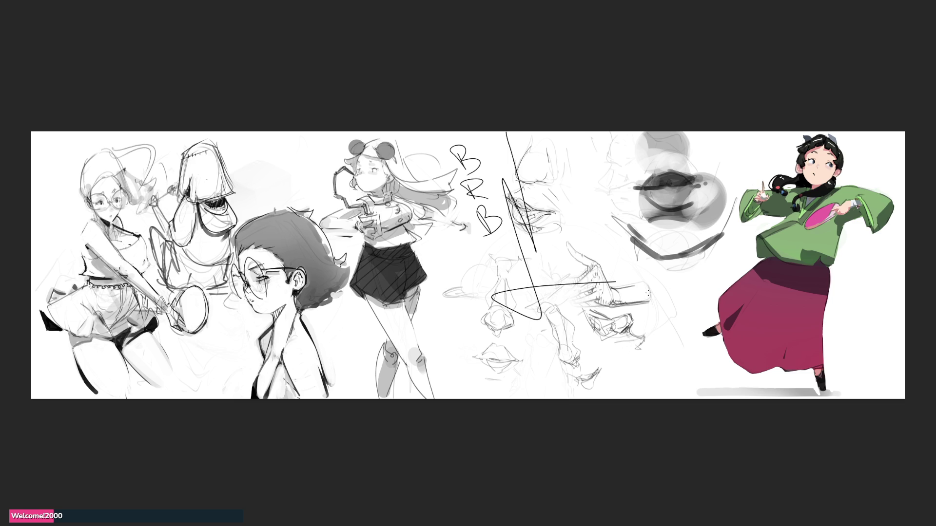
pyautogui.moveTo(639, 290); pyautogui.dragTo(654, 331)
# Zoom in and undo the black scribbles and the B and R letters
pyautogui.scroll(2, 459, 266)
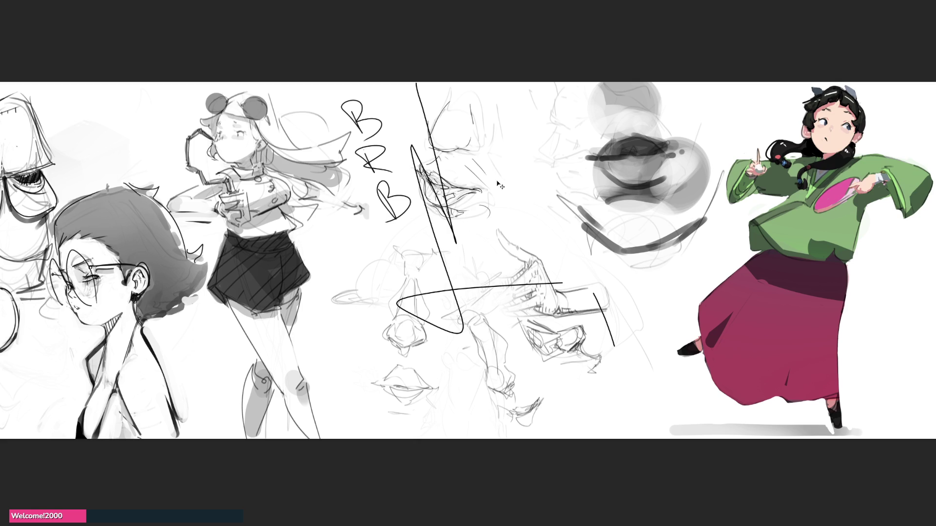
pyautogui.hotkey('ctrl', 'z')
pyautogui.hotkey('ctrl', 'z')
pyautogui.hotkey('ctrl', 'z')
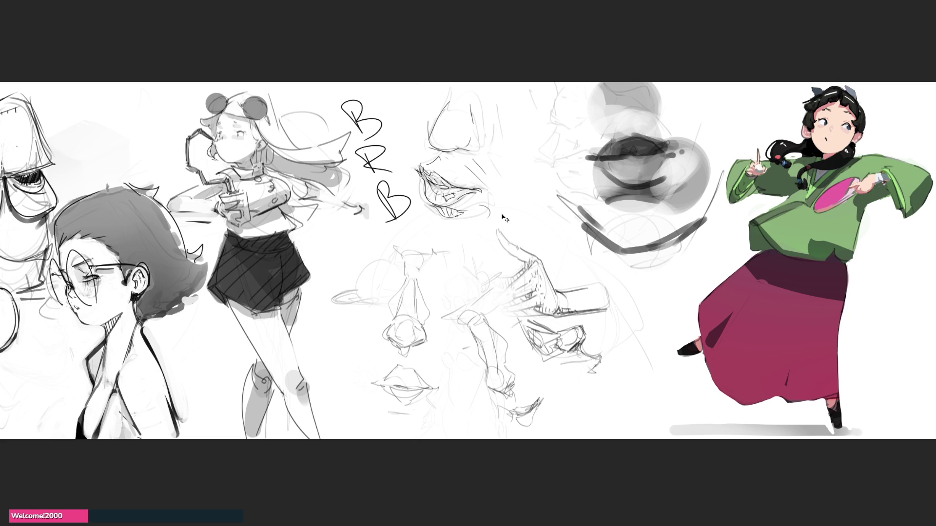
pyautogui.hotkey('ctrl', 'z')
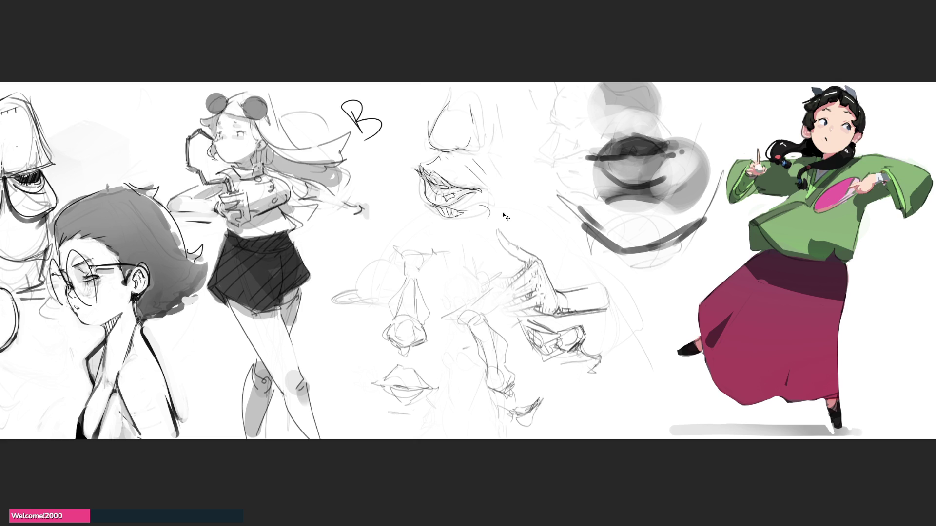
pyautogui.hotkey('ctrl', 'z')
# Enlarge the soft eraser and lighten the mouth study and middle pencil sketches
pyautogui.press(']')
pyautogui.press(']')
pyautogui.press(']')
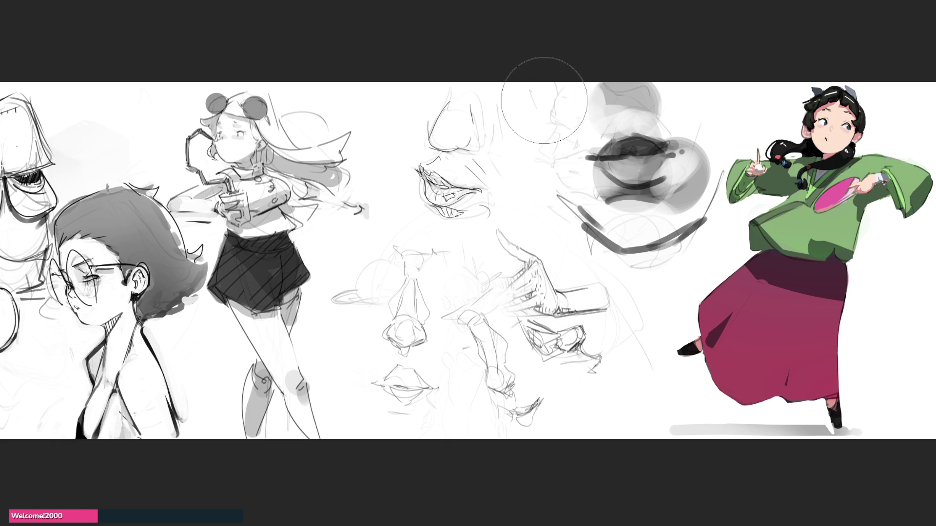
pyautogui.moveTo(702, 127)
pyautogui.mouseDown()
pyautogui.moveTo(711, 142)
pyautogui.moveTo(692, 195)
pyautogui.moveTo(658, 185)
pyautogui.moveTo(646, 216)
pyautogui.moveTo(697, 97)
pyautogui.moveTo(609, 112)
pyautogui.moveTo(607, 97)
pyautogui.moveTo(656, 216)
pyautogui.moveTo(545, 210)
pyautogui.moveTo(634, 234)
pyautogui.mouseUp()
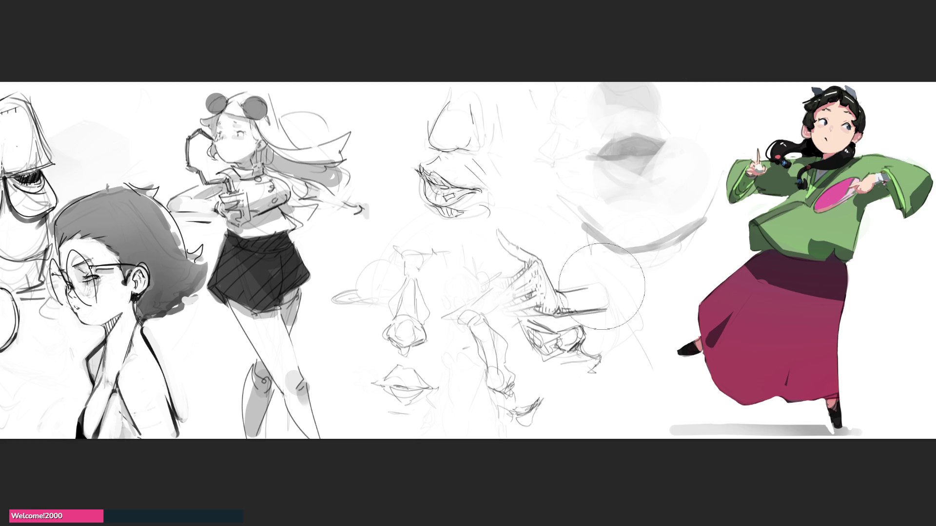
pyautogui.moveTo(409, 278)
pyautogui.mouseDown()
pyautogui.moveTo(390, 390)
pyautogui.moveTo(491, 400)
pyautogui.moveTo(492, 366)
pyautogui.moveTo(615, 206)
pyautogui.moveTo(634, 243)
pyautogui.moveTo(702, 221)
pyautogui.mouseUp()
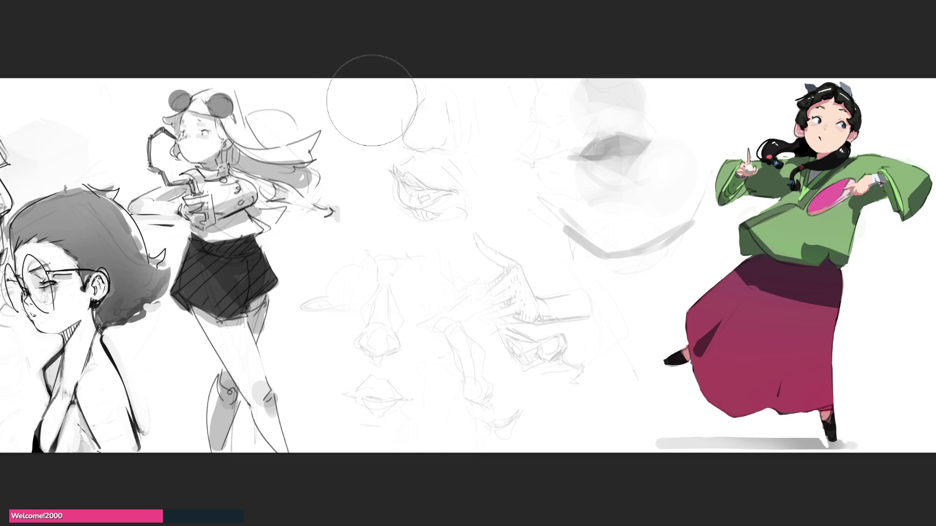
# Undo the accidental large black stroke painted down the centre of the page
pyautogui.moveTo(376, 95)
pyautogui.mouseDown()
pyautogui.moveTo(439, 240)
pyautogui.moveTo(430, 294)
pyautogui.mouseUp()
pyautogui.moveTo(545, 357); pyautogui.dragTo(438, 244)
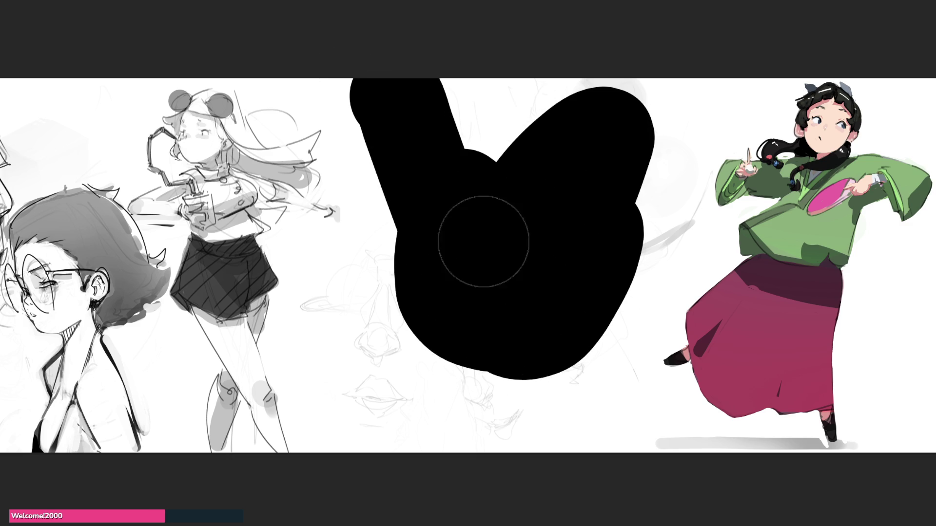
pyautogui.hotkey('ctrl', 'z')
# Erase the remaining middle sketches and draw the new figure's first curved and vertical lines
pyautogui.moveTo(568, 208)
pyautogui.mouseDown()
pyautogui.moveTo(445, 63)
pyautogui.moveTo(439, 126)
pyautogui.moveTo(637, 229)
pyautogui.moveTo(651, 117)
pyautogui.moveTo(452, 239)
pyautogui.moveTo(464, 319)
pyautogui.moveTo(334, 247)
pyautogui.moveTo(523, 195)
pyautogui.mouseUp()
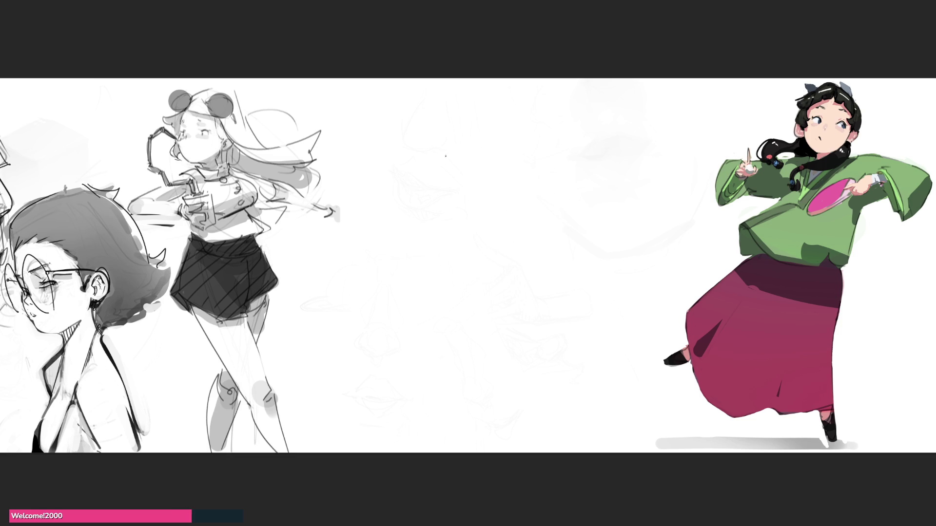
pyautogui.moveTo(467, 154)
pyautogui.mouseDown()
pyautogui.moveTo(554, 98)
pyautogui.moveTo(566, 142)
pyautogui.mouseUp()
pyautogui.moveTo(567, 100); pyautogui.dragTo(566, 168)
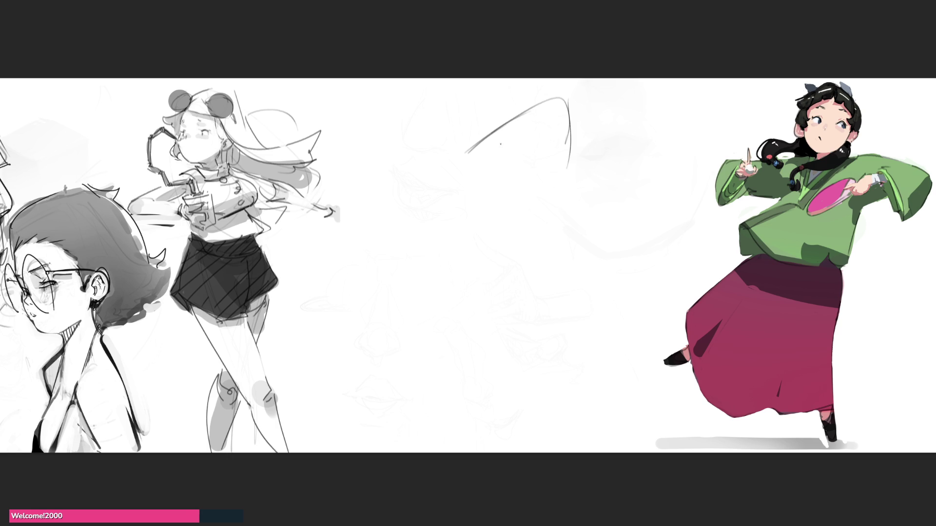
# Sweep the first gesture arcs, a lower loop and long side curves down to a pointed tip
pyautogui.moveTo(476, 166)
pyautogui.mouseDown()
pyautogui.moveTo(531, 141)
pyautogui.moveTo(553, 154)
pyautogui.mouseUp()
pyautogui.moveTo(491, 148)
pyautogui.mouseDown()
pyautogui.moveTo(535, 126)
pyautogui.moveTo(566, 178)
pyautogui.mouseUp()
pyautogui.moveTo(578, 117); pyautogui.dragTo(558, 195)
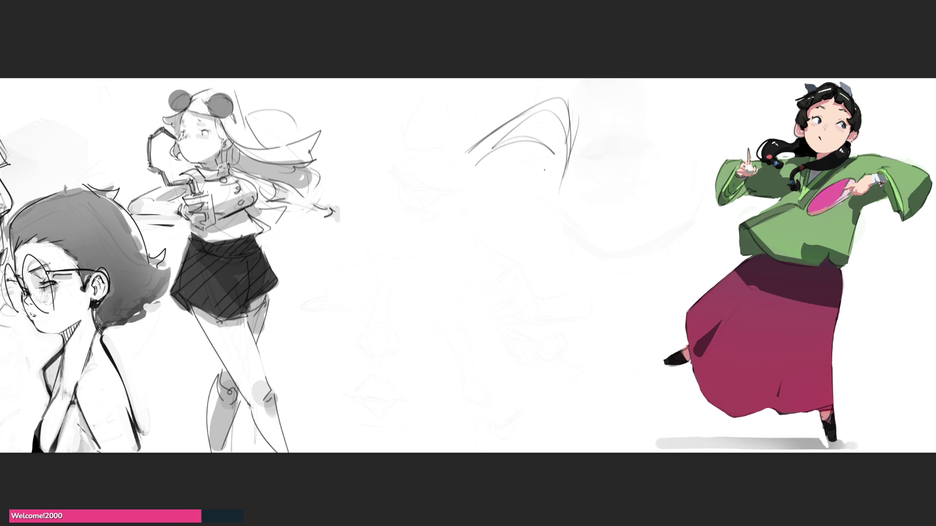
pyautogui.moveTo(571, 140)
pyautogui.mouseDown()
pyautogui.moveTo(518, 224)
pyautogui.moveTo(568, 249)
pyautogui.moveTo(502, 147)
pyautogui.moveTo(555, 209)
pyautogui.mouseUp()
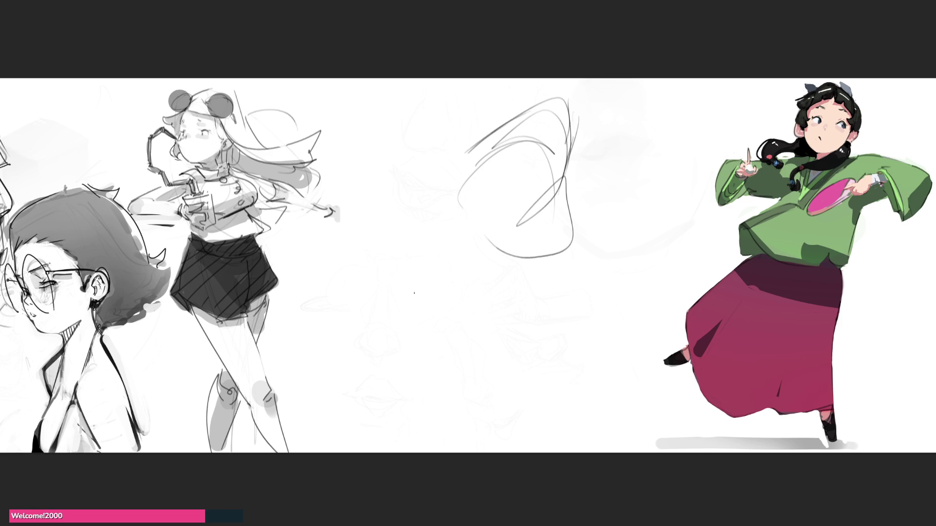
pyautogui.moveTo(569, 176)
pyautogui.mouseDown()
pyautogui.moveTo(587, 270)
pyautogui.moveTo(465, 217)
pyautogui.moveTo(523, 295)
pyautogui.mouseUp()
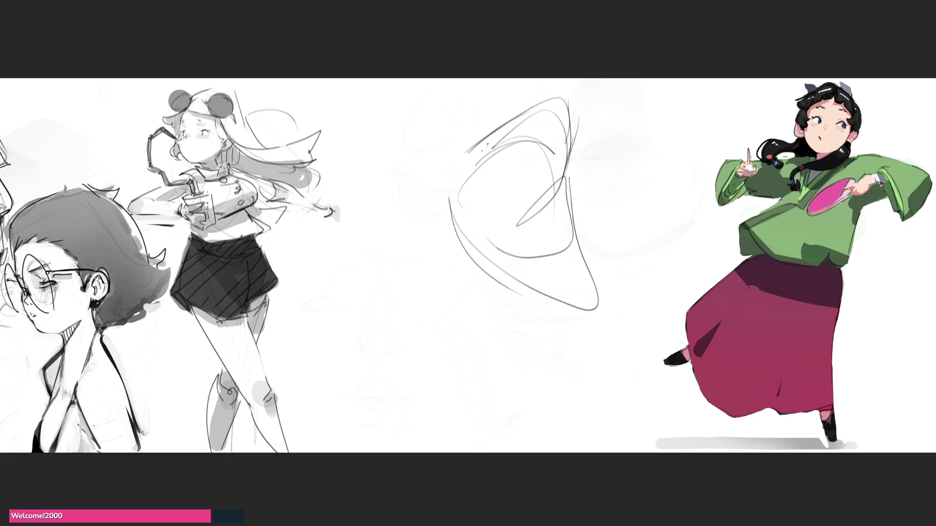
pyautogui.moveTo(482, 150)
pyautogui.mouseDown()
pyautogui.moveTo(410, 242)
pyautogui.moveTo(465, 235)
pyautogui.mouseUp()
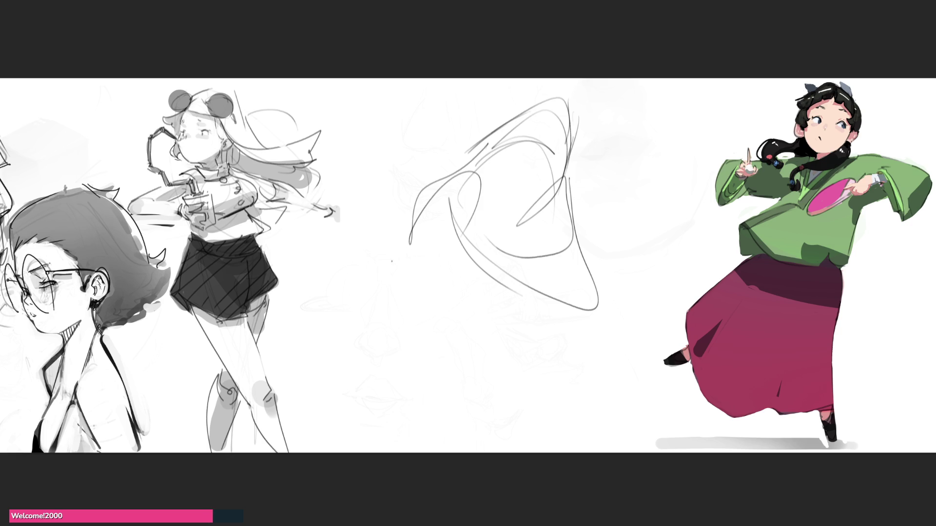
# Extend the scribble with looping, hooked, vertical and diagonal strokes, then lighten it
pyautogui.moveTo(419, 175)
pyautogui.mouseDown()
pyautogui.moveTo(374, 276)
pyautogui.moveTo(512, 324)
pyautogui.moveTo(514, 363)
pyautogui.moveTo(556, 360)
pyautogui.moveTo(453, 326)
pyautogui.moveTo(568, 204)
pyautogui.moveTo(597, 267)
pyautogui.moveTo(576, 406)
pyautogui.moveTo(505, 420)
pyautogui.moveTo(612, 316)
pyautogui.mouseUp()
pyautogui.moveTo(602, 266)
pyautogui.mouseDown()
pyautogui.moveTo(665, 384)
pyautogui.moveTo(516, 428)
pyautogui.moveTo(666, 417)
pyautogui.mouseUp()
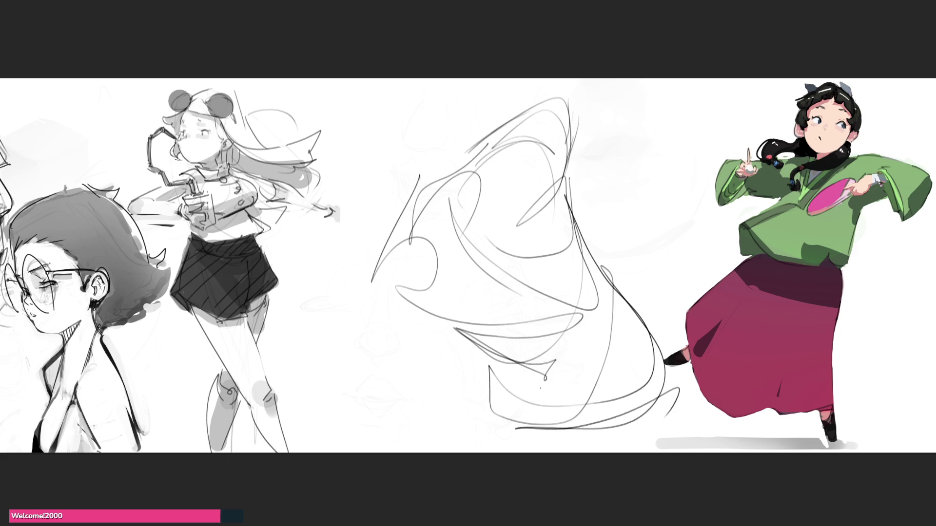
pyautogui.moveTo(403, 291)
pyautogui.mouseDown()
pyautogui.moveTo(429, 318)
pyautogui.moveTo(439, 388)
pyautogui.mouseUp()
pyautogui.moveTo(374, 274)
pyautogui.mouseDown()
pyautogui.moveTo(420, 401)
pyautogui.moveTo(401, 432)
pyautogui.moveTo(458, 431)
pyautogui.mouseUp()
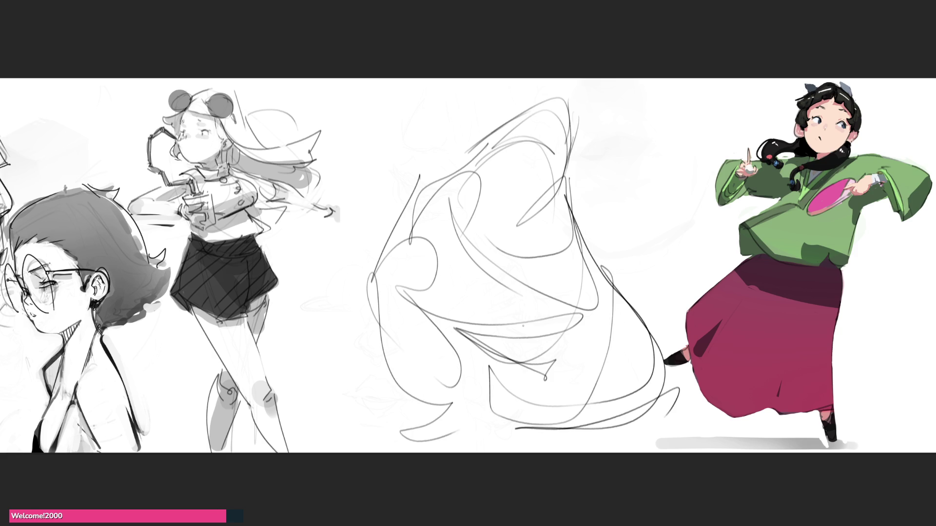
pyautogui.moveTo(461, 272)
pyautogui.mouseDown()
pyautogui.moveTo(464, 324)
pyautogui.moveTo(503, 314)
pyautogui.mouseUp()
pyautogui.moveTo(458, 244)
pyautogui.mouseDown()
pyautogui.moveTo(589, 372)
pyautogui.moveTo(657, 353)
pyautogui.moveTo(580, 422)
pyautogui.mouseUp()
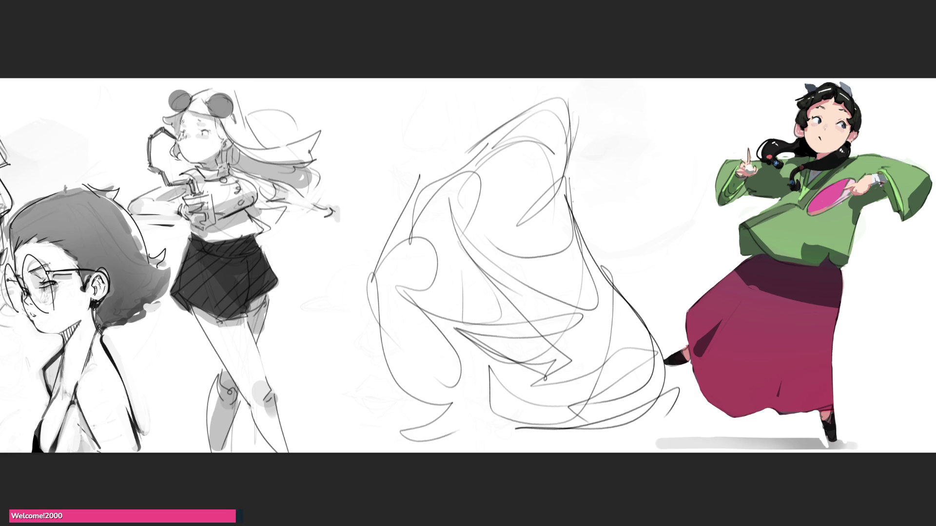
pyautogui.moveTo(561, 137)
pyautogui.mouseDown()
pyautogui.moveTo(517, 234)
pyautogui.moveTo(546, 210)
pyautogui.moveTo(629, 429)
pyautogui.mouseUp()
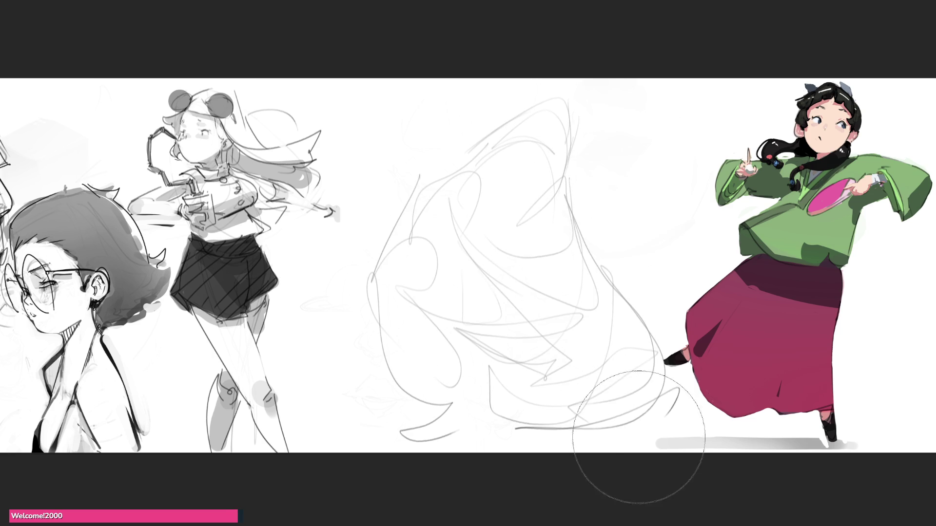
# Sweep the large soft eraser over the central scribble to leave a faint grey underlay
pyautogui.moveTo(505, 157)
pyautogui.mouseDown()
pyautogui.moveTo(408, 282)
pyautogui.moveTo(626, 341)
pyautogui.moveTo(582, 222)
pyautogui.moveTo(650, 367)
pyautogui.mouseUp()
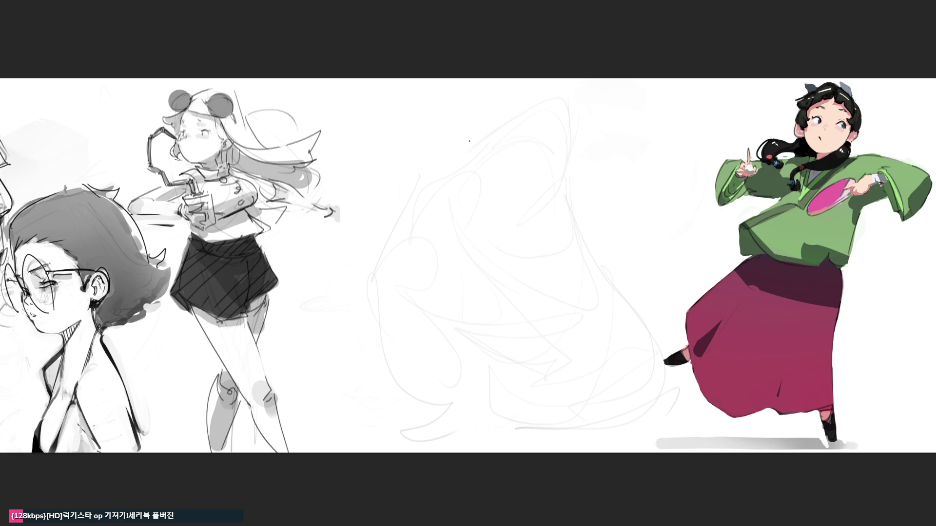
# Block in the head with dark outer arcs and diagonals, then fade them to pale guides
pyautogui.moveTo(429, 139)
pyautogui.mouseDown()
pyautogui.moveTo(490, 93)
pyautogui.moveTo(493, 149)
pyautogui.mouseUp()
pyautogui.moveTo(429, 155)
pyautogui.mouseDown()
pyautogui.moveTo(425, 181)
pyautogui.moveTo(494, 156)
pyautogui.mouseUp()
pyautogui.moveTo(450, 181)
pyautogui.mouseDown()
pyautogui.moveTo(437, 192)
pyautogui.moveTo(513, 113)
pyautogui.mouseUp()
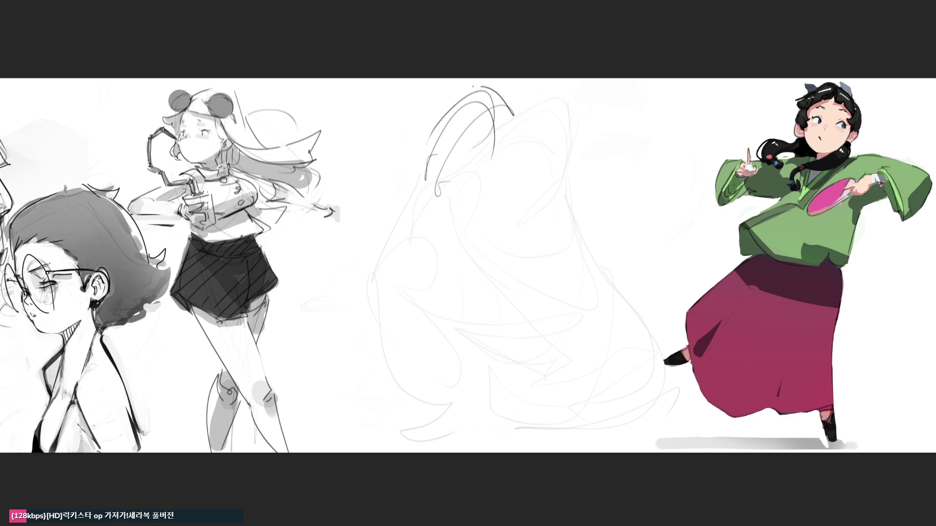
pyautogui.moveTo(481, 87); pyautogui.dragTo(419, 214)
pyautogui.moveTo(507, 113); pyautogui.dragTo(483, 217)
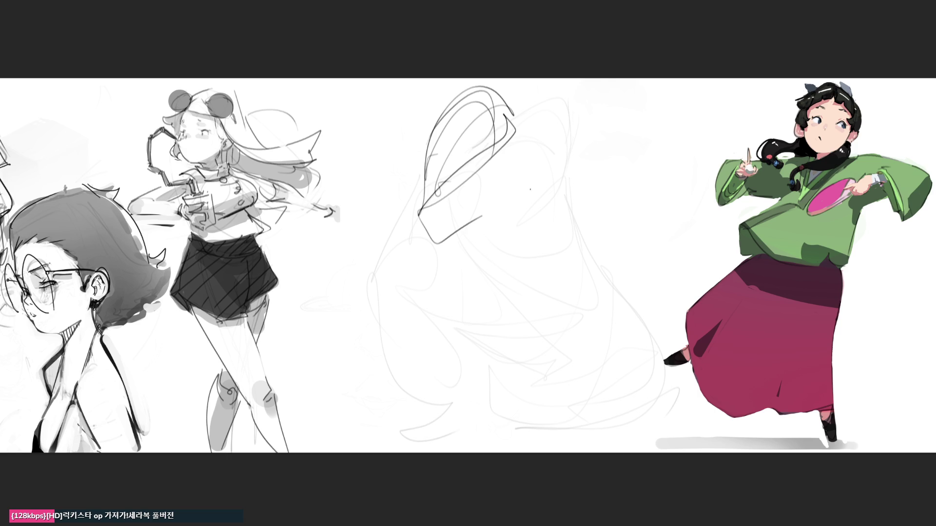
pyautogui.moveTo(470, 151)
pyautogui.mouseDown()
pyautogui.moveTo(470, 115)
pyautogui.moveTo(560, 149)
pyautogui.moveTo(362, 323)
pyautogui.mouseUp()
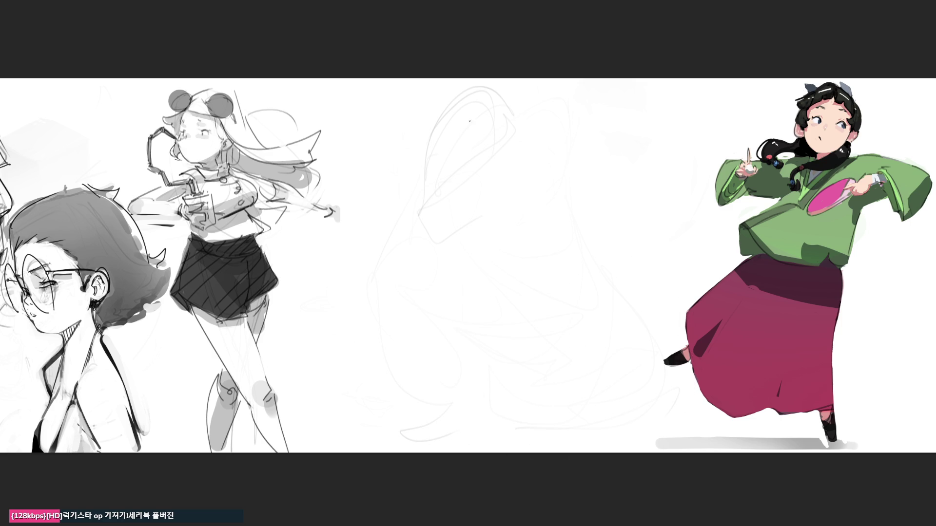
# Draw the head's guide line, top curves, facial features, hair curls and lines below the face
pyautogui.moveTo(434, 117); pyautogui.dragTo(440, 161)
pyautogui.moveTo(485, 83)
pyautogui.mouseDown()
pyautogui.moveTo(511, 121)
pyautogui.moveTo(456, 138)
pyautogui.moveTo(465, 143)
pyautogui.mouseUp()
pyautogui.moveTo(470, 107); pyautogui.dragTo(464, 151)
pyautogui.moveTo(461, 127); pyautogui.dragTo(509, 99)
pyautogui.moveTo(510, 86); pyautogui.dragTo(516, 101)
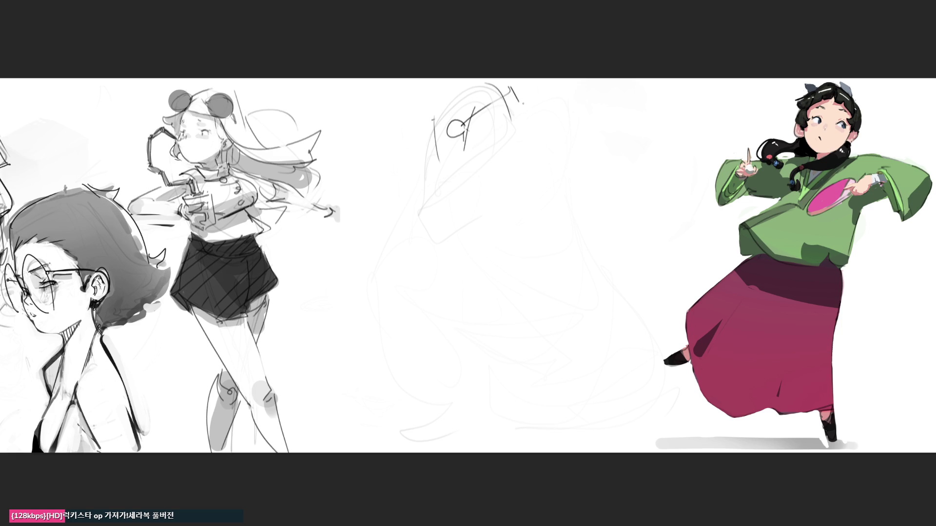
pyautogui.moveTo(432, 116); pyautogui.dragTo(482, 78)
pyautogui.moveTo(518, 78); pyautogui.dragTo(515, 92)
pyautogui.moveTo(435, 134)
pyautogui.mouseDown()
pyautogui.moveTo(420, 146)
pyautogui.moveTo(433, 141)
pyautogui.moveTo(443, 179)
pyautogui.mouseUp()
pyautogui.moveTo(455, 142); pyautogui.dragTo(449, 162)
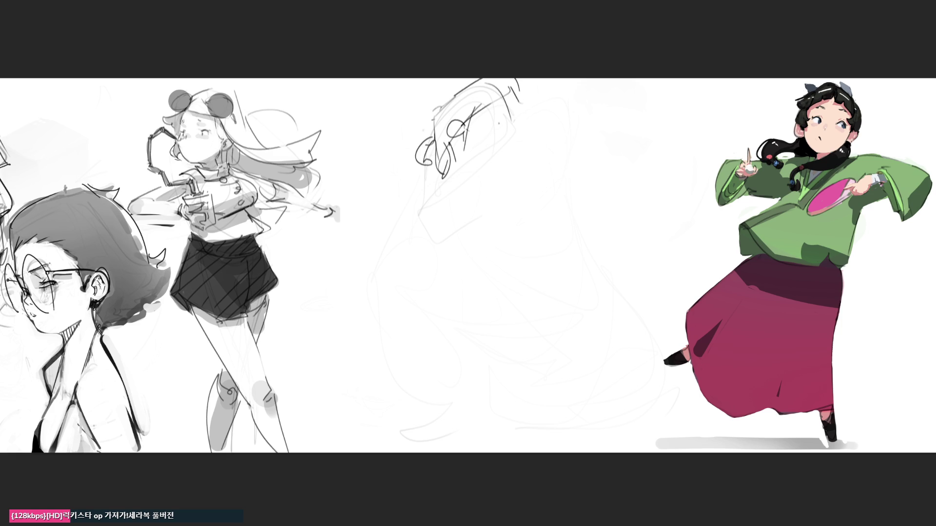
pyautogui.moveTo(485, 116)
pyautogui.mouseDown()
pyautogui.moveTo(495, 113)
pyautogui.moveTo(517, 155)
pyautogui.moveTo(481, 158)
pyautogui.moveTo(502, 170)
pyautogui.moveTo(499, 180)
pyautogui.mouseUp()
# Redo the last stroke, then draw the jaw, two neck lines and a curving shoulder line
pyautogui.hotkey('ctrl', 'z')
pyautogui.moveTo(469, 153); pyautogui.dragTo(490, 202)
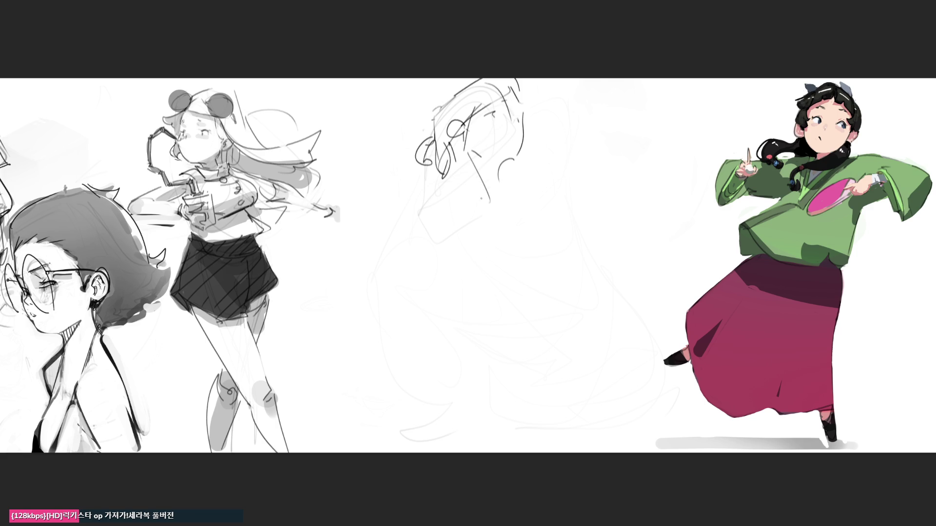
pyautogui.moveTo(465, 172); pyautogui.dragTo(469, 208)
pyautogui.moveTo(460, 150)
pyautogui.mouseDown()
pyautogui.moveTo(475, 182)
pyautogui.moveTo(449, 191)
pyautogui.mouseUp()
pyautogui.moveTo(497, 187)
pyautogui.mouseDown()
pyautogui.moveTo(516, 203)
pyautogui.moveTo(461, 183)
pyautogui.moveTo(425, 200)
pyautogui.mouseUp()
pyautogui.moveTo(505, 188); pyautogui.dragTo(541, 215)
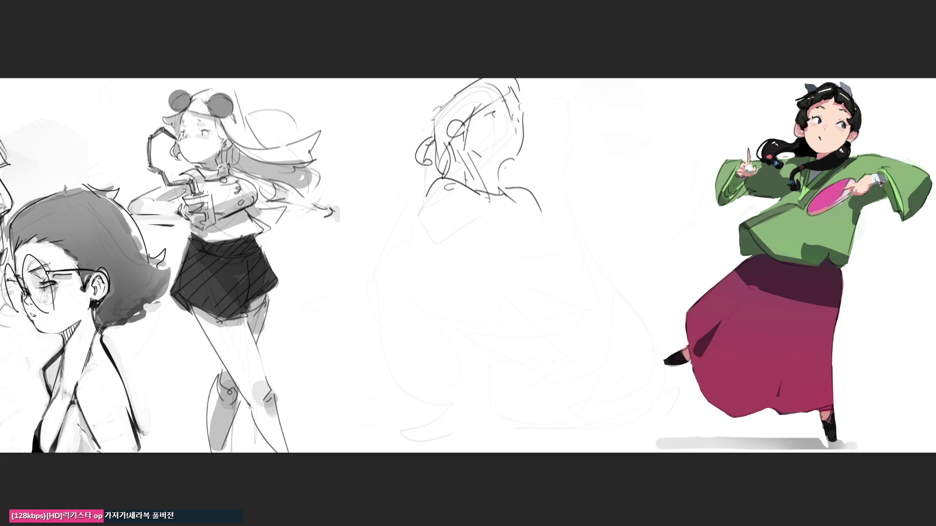
# Hatch shading onto the neck, then fade the whole central figure to light grey
pyautogui.moveTo(515, 156)
pyautogui.mouseDown()
pyautogui.moveTo(481, 166)
pyautogui.moveTo(487, 190)
pyautogui.mouseUp()
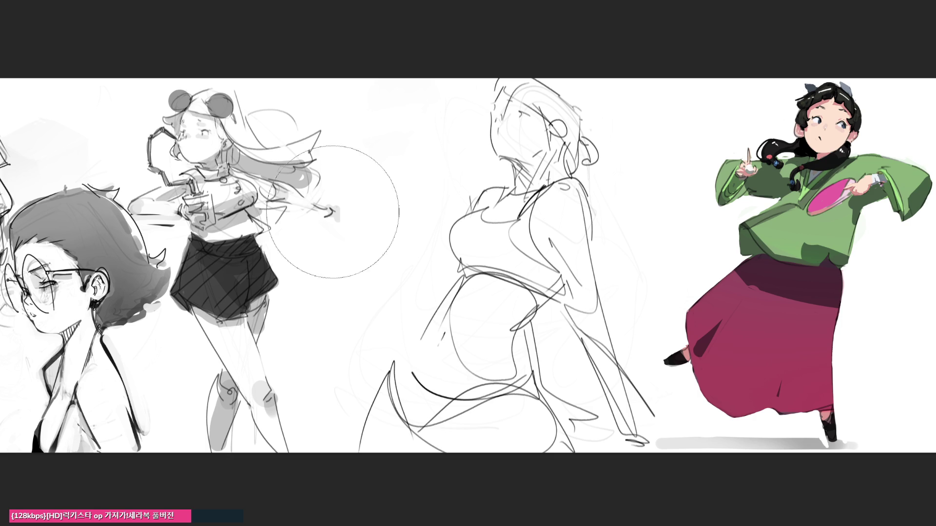
pyautogui.moveTo(334, 171)
pyautogui.mouseDown()
pyautogui.moveTo(444, 198)
pyautogui.moveTo(568, 104)
pyautogui.moveTo(427, 455)
pyautogui.moveTo(447, 92)
pyautogui.moveTo(494, 414)
pyautogui.moveTo(550, 122)
pyautogui.moveTo(559, 358)
pyautogui.moveTo(408, 401)
pyautogui.moveTo(689, 438)
pyautogui.mouseUp()
# With the pen brush, draw and redraw the nose, cheek, jaw and neck lines
pyautogui.press('b')
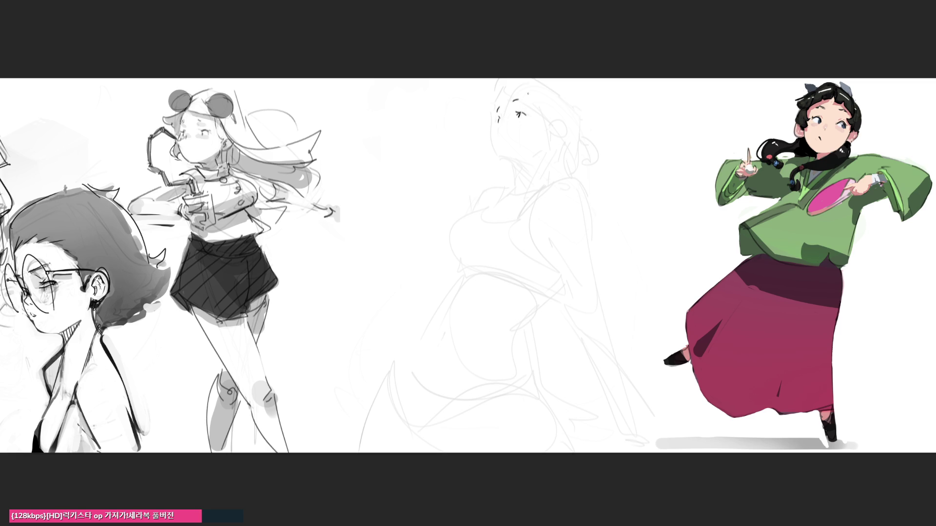
pyautogui.moveTo(494, 123); pyautogui.dragTo(496, 153)
pyautogui.hotkey('ctrl', 'z')
pyautogui.moveTo(493, 133)
pyautogui.mouseDown()
pyautogui.moveTo(497, 159)
pyautogui.moveTo(518, 166)
pyautogui.moveTo(520, 181)
pyautogui.moveTo(510, 163)
pyautogui.mouseUp()
pyautogui.hotkey('ctrl', 'z')
pyautogui.hotkey('ctrl', 'z')
pyautogui.hotkey('ctrl', 'z')
pyautogui.hotkey('ctrl', 'z')
pyautogui.hotkey('ctrl', 'z')
pyautogui.hotkey('ctrl', 'z')
pyautogui.moveTo(519, 166)
pyautogui.mouseDown()
pyautogui.moveTo(519, 183)
pyautogui.moveTo(506, 163)
pyautogui.mouseUp()
pyautogui.hotkey('ctrl', 'z')
pyautogui.hotkey('ctrl', 'z')
pyautogui.moveTo(518, 169); pyautogui.dragTo(520, 186)
pyautogui.hotkey('ctrl', 'z')
pyautogui.hotkey('ctrl', 'z')
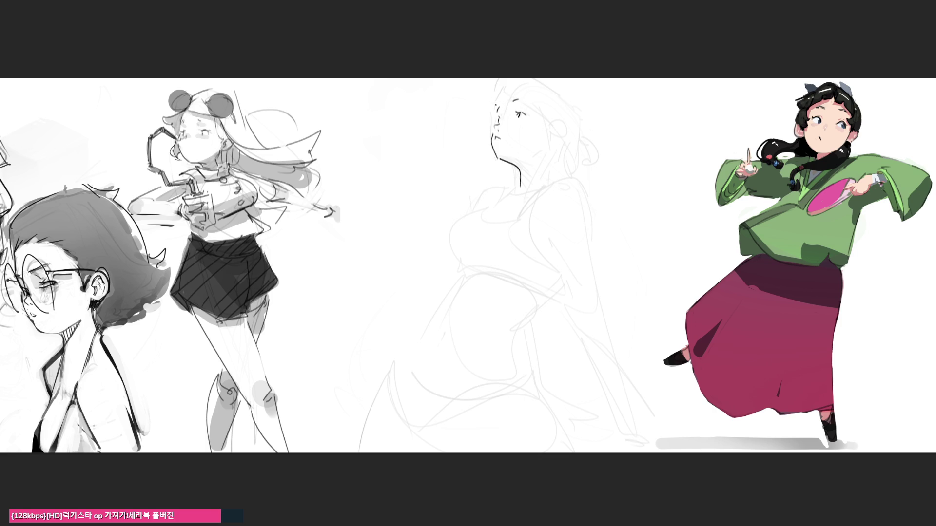
# Outline the ear and earring and refine the forehead hairline strokes
pyautogui.moveTo(520, 84); pyautogui.dragTo(496, 108)
pyautogui.hotkey('ctrl', 'z')
pyautogui.moveTo(554, 123)
pyautogui.mouseDown()
pyautogui.moveTo(547, 141)
pyautogui.moveTo(558, 127)
pyautogui.mouseUp()
pyautogui.moveTo(548, 144); pyautogui.dragTo(556, 153)
pyautogui.hotkey('ctrl', 'z')
pyautogui.moveTo(504, 88); pyautogui.dragTo(490, 105)
pyautogui.hotkey('ctrl', 'z')
pyautogui.moveTo(506, 84); pyautogui.dragTo(484, 104)
pyautogui.hotkey('ctrl', 'z')
pyautogui.hotkey('ctrl', 'z')
pyautogui.moveTo(503, 91); pyautogui.dragTo(494, 105)
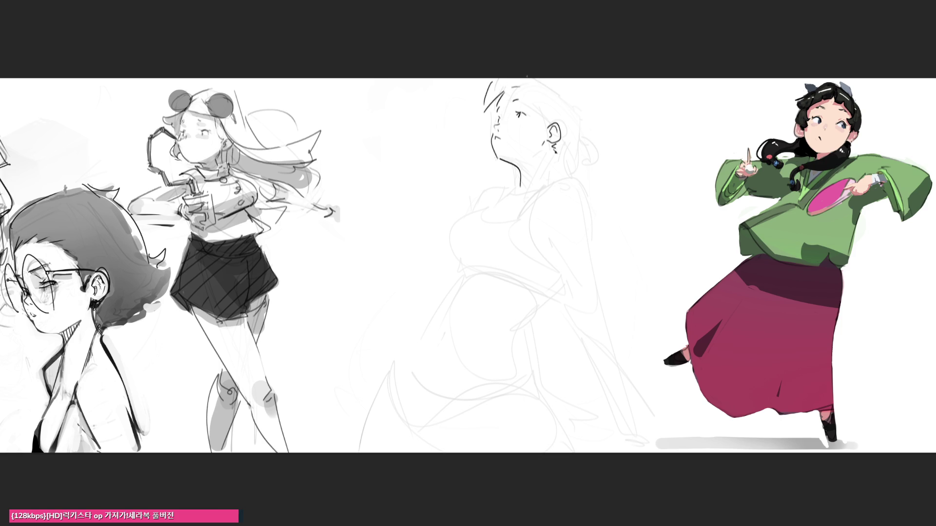
# Draw the back-of-head curve, short hairline strands, a lighter neck line and a hair bun with tie
pyautogui.moveTo(536, 79); pyautogui.dragTo(589, 114)
pyautogui.hotkey('ctrl', 'z')
pyautogui.moveTo(555, 78); pyautogui.dragTo(585, 128)
pyautogui.moveTo(545, 101)
pyautogui.mouseDown()
pyautogui.moveTo(552, 120)
pyautogui.moveTo(562, 112)
pyautogui.moveTo(551, 115)
pyautogui.mouseUp()
pyautogui.hotkey('ctrl', 'z')
pyautogui.hotkey('ctrl', 'z')
pyautogui.hotkey('ctrl', 'z')
pyautogui.moveTo(549, 111)
pyautogui.mouseDown()
pyautogui.moveTo(552, 122)
pyautogui.moveTo(549, 101)
pyautogui.mouseUp()
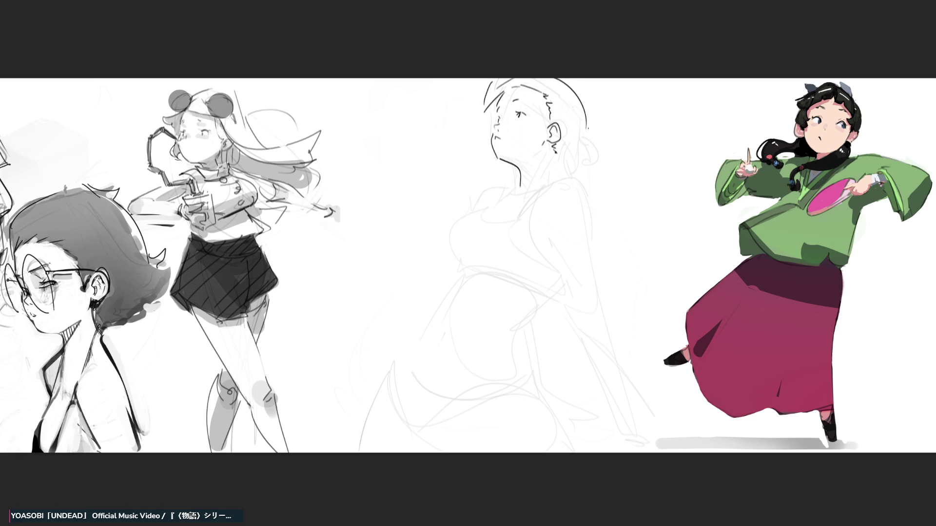
pyautogui.moveTo(589, 137); pyautogui.dragTo(555, 180)
pyautogui.moveTo(553, 147); pyautogui.dragTo(552, 177)
pyautogui.moveTo(588, 120)
pyautogui.mouseDown()
pyautogui.moveTo(585, 154)
pyautogui.moveTo(600, 158)
pyautogui.mouseUp()
pyautogui.moveTo(574, 159); pyautogui.dragTo(601, 166)
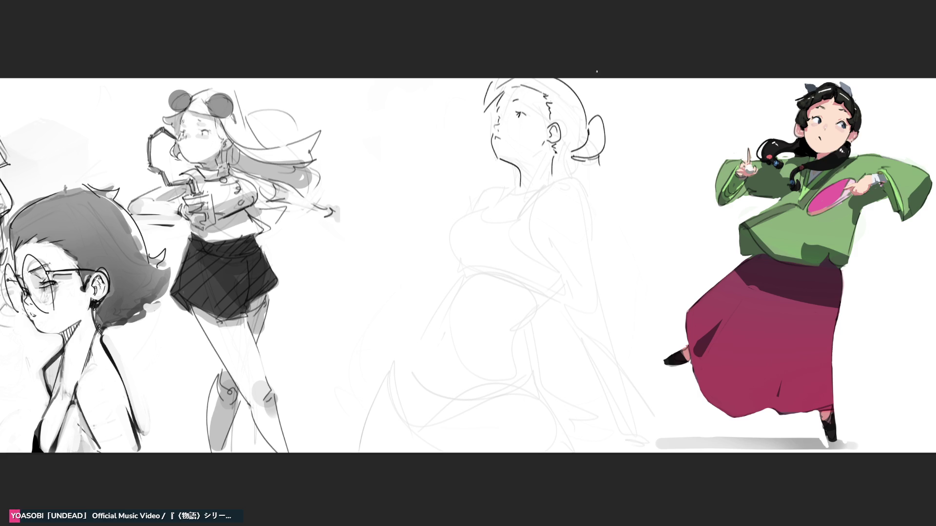
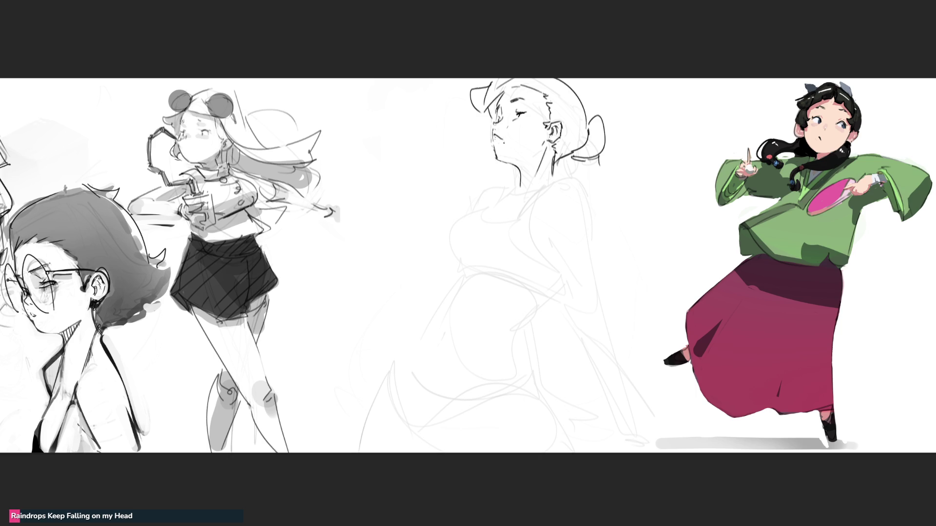
# Ink the neck and shoulder line, undoing stray marks and redrawing rejected attempts
pyautogui.hotkey('ctrl', 'z')
pyautogui.moveTo(557, 173); pyautogui.dragTo(508, 207)
pyautogui.hotkey('ctrl', 'z')
pyautogui.moveTo(565, 169); pyautogui.dragTo(500, 213)
pyautogui.hotkey('ctrl', 'z')
pyautogui.moveTo(521, 178); pyautogui.dragTo(510, 189)
pyautogui.hotkey('ctrl', 'z')
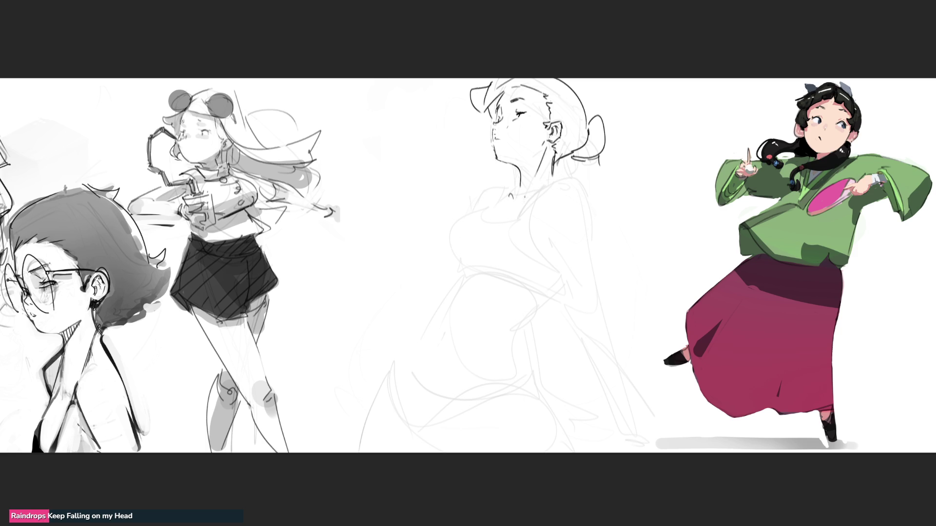
pyautogui.hotkey('ctrl', 'z')
# Ink the collarbone, the left shoulder contour and short strokes around the neck and collar
pyautogui.moveTo(513, 196)
pyautogui.mouseDown()
pyautogui.moveTo(550, 180)
pyautogui.moveTo(541, 188)
pyautogui.moveTo(552, 183)
pyautogui.moveTo(592, 210)
pyautogui.mouseUp()
pyautogui.hotkey('ctrl', 'z')
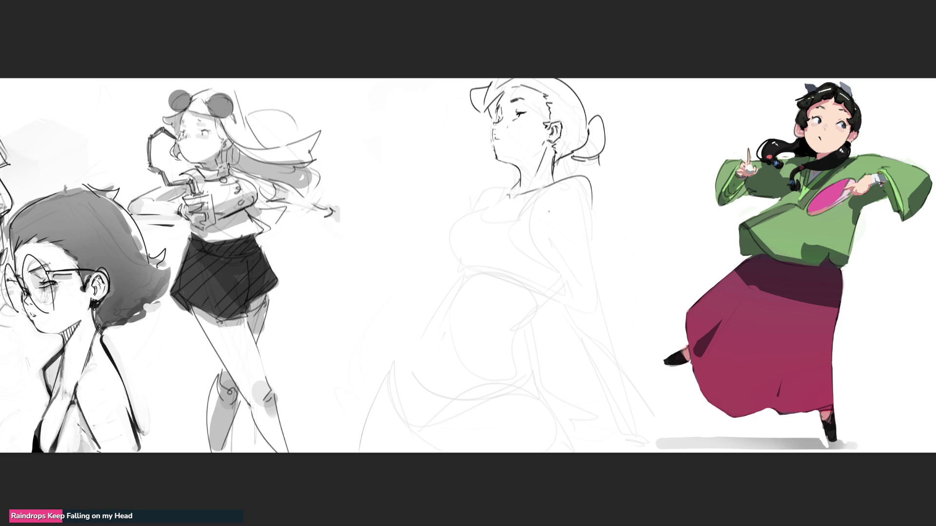
pyautogui.moveTo(507, 185); pyautogui.dragTo(471, 210)
pyautogui.moveTo(511, 185); pyautogui.dragTo(488, 210)
pyautogui.moveTo(556, 180)
pyautogui.mouseDown()
pyautogui.moveTo(518, 222)
pyautogui.moveTo(459, 220)
pyautogui.moveTo(464, 268)
pyautogui.moveTo(516, 266)
pyautogui.moveTo(458, 274)
pyautogui.moveTo(530, 300)
pyautogui.mouseUp()
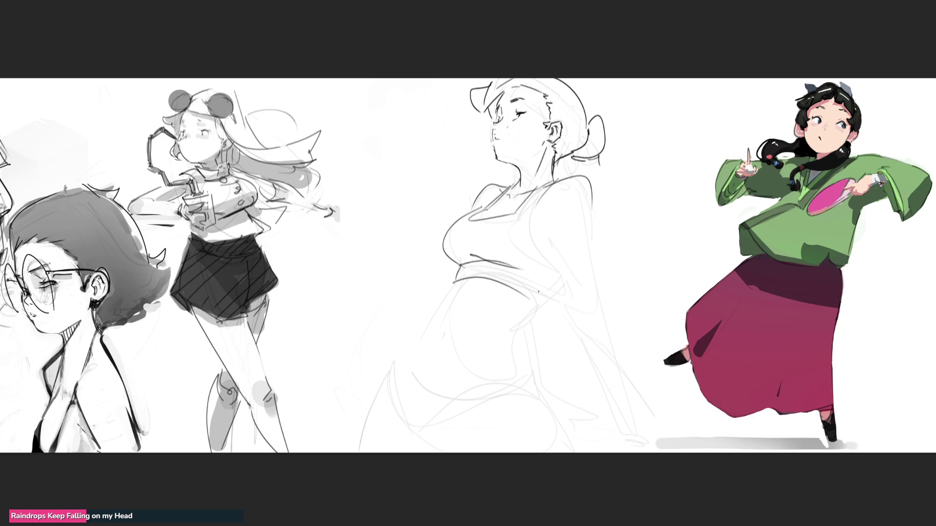
# Draw the waist curve, torso side contour, waistband hatching and a diagonal below the waist
pyautogui.moveTo(531, 279)
pyautogui.mouseDown()
pyautogui.moveTo(542, 306)
pyautogui.moveTo(570, 278)
pyautogui.mouseUp()
pyautogui.moveTo(527, 226); pyautogui.dragTo(577, 307)
pyautogui.moveTo(458, 265); pyautogui.dragTo(517, 268)
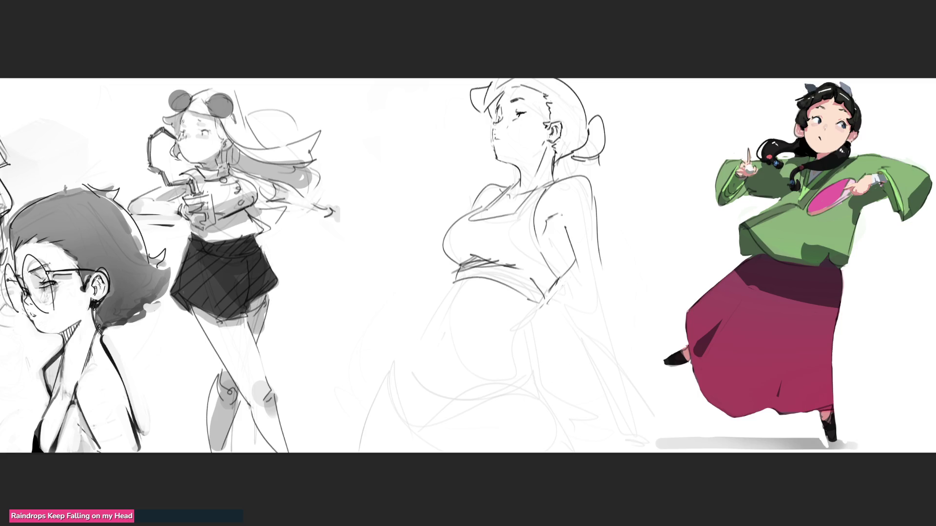
pyautogui.moveTo(561, 215)
pyautogui.mouseDown()
pyautogui.moveTo(553, 221)
pyautogui.moveTo(565, 220)
pyautogui.mouseUp()
pyautogui.moveTo(545, 294); pyautogui.dragTo(516, 326)
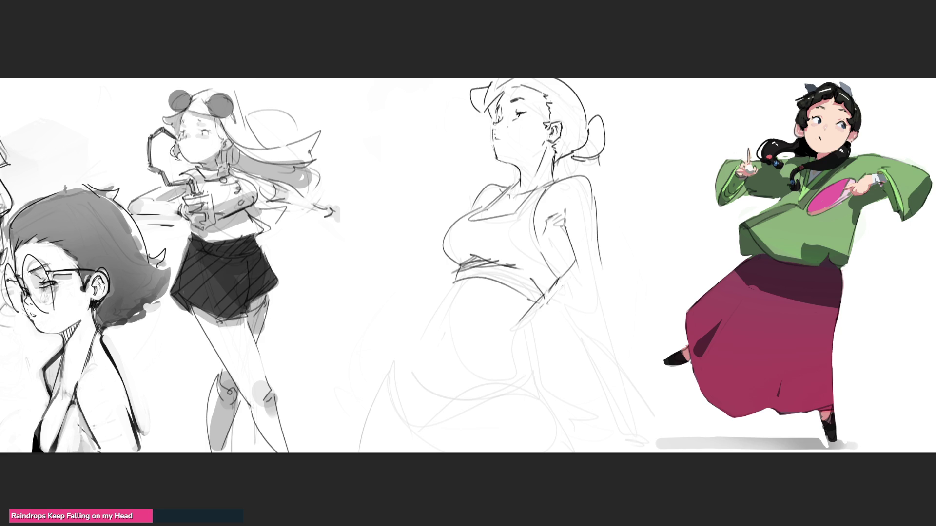
pyautogui.hotkey('ctrl', 'z')
pyautogui.moveTo(551, 290)
pyautogui.mouseDown()
pyautogui.moveTo(518, 320)
pyautogui.moveTo(527, 378)
pyautogui.mouseUp()
# Redraw the belly curve and carry the hip line down to the lower left
pyautogui.moveTo(450, 282); pyautogui.dragTo(430, 308)
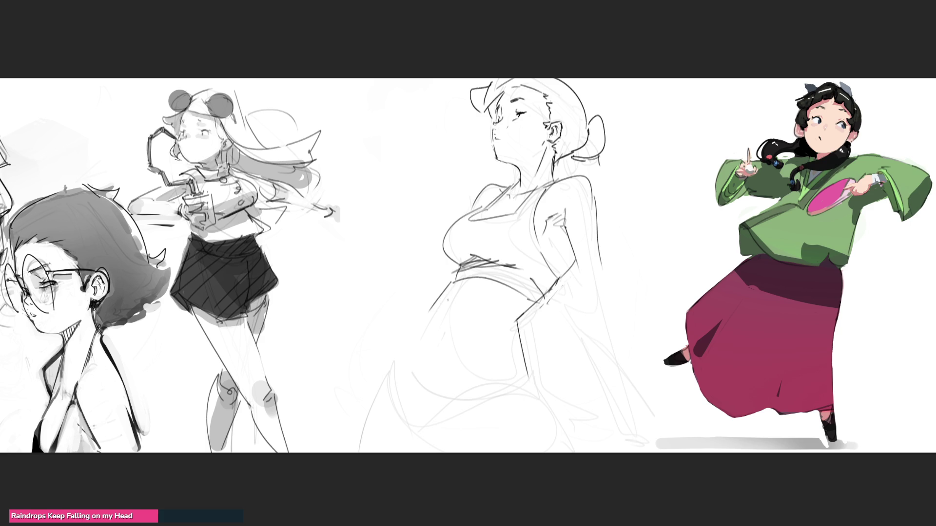
pyautogui.hotkey('ctrl', 'z')
pyautogui.moveTo(454, 279); pyautogui.dragTo(415, 361)
pyautogui.moveTo(427, 319)
pyautogui.mouseDown()
pyautogui.moveTo(401, 378)
pyautogui.moveTo(505, 381)
pyautogui.mouseUp()
pyautogui.hotkey('ctrl', 'z')
pyautogui.moveTo(401, 352)
pyautogui.mouseDown()
pyautogui.moveTo(461, 366)
pyautogui.moveTo(520, 358)
pyautogui.mouseUp()
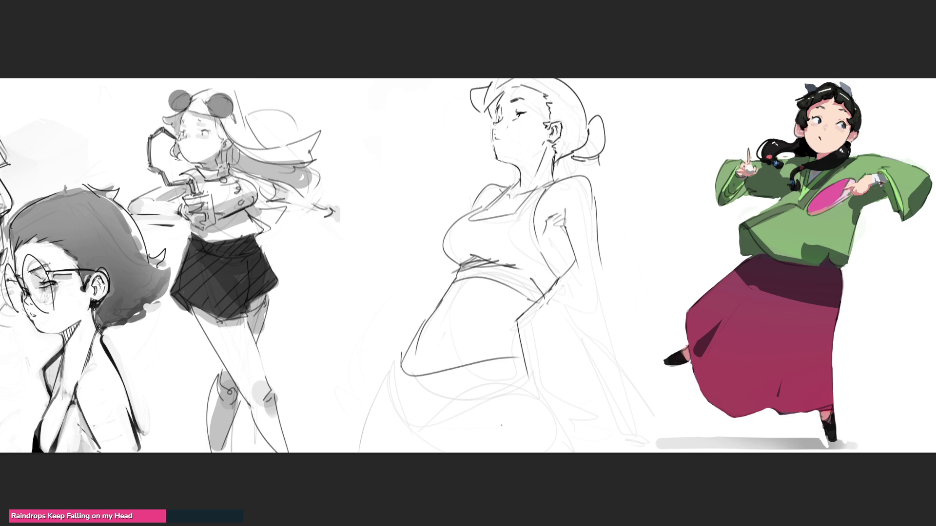
pyautogui.hotkey('ctrl', 'z')
pyautogui.moveTo(404, 352); pyautogui.dragTo(501, 359)
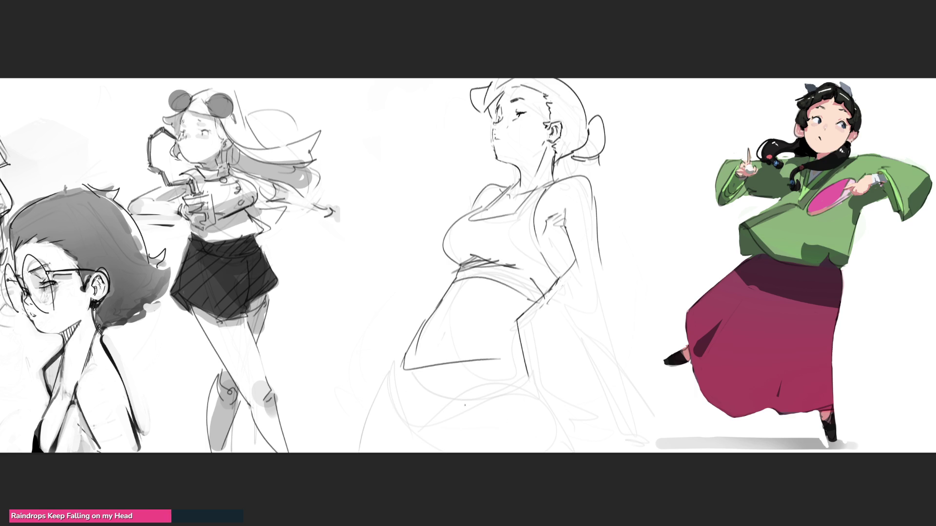
pyautogui.moveTo(405, 352); pyautogui.dragTo(393, 379)
pyautogui.moveTo(394, 388)
pyautogui.mouseDown()
pyautogui.moveTo(408, 429)
pyautogui.moveTo(538, 398)
pyautogui.moveTo(569, 452)
pyautogui.mouseUp()
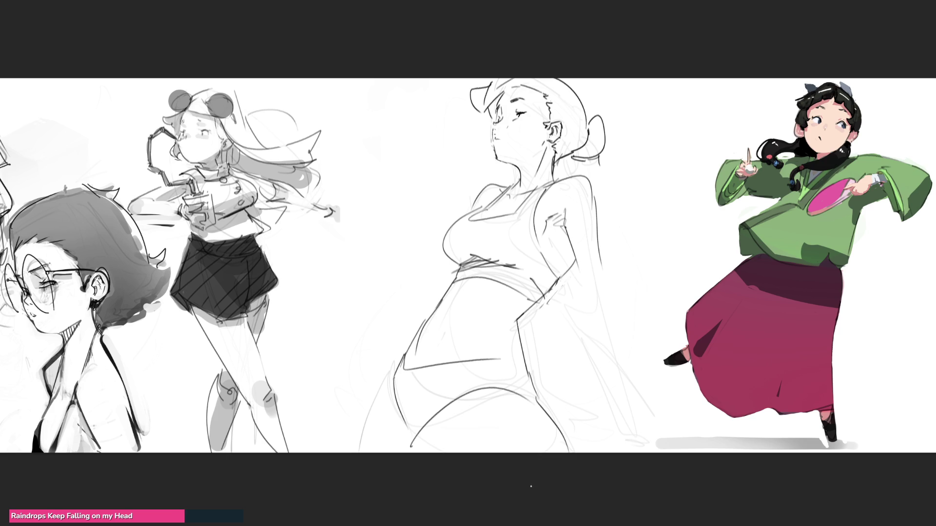
# Draw both leg contours down to the canvas bottom, redoing the curves until satisfied
pyautogui.hotkey('ctrl', 'z')
pyautogui.moveTo(536, 401); pyautogui.dragTo(553, 453)
pyautogui.hotkey('ctrl', 'z')
pyautogui.moveTo(535, 399); pyautogui.dragTo(556, 453)
pyautogui.hotkey('ctrl', 'z')
pyautogui.moveTo(532, 394); pyautogui.dragTo(561, 452)
pyautogui.moveTo(501, 359); pyautogui.dragTo(507, 385)
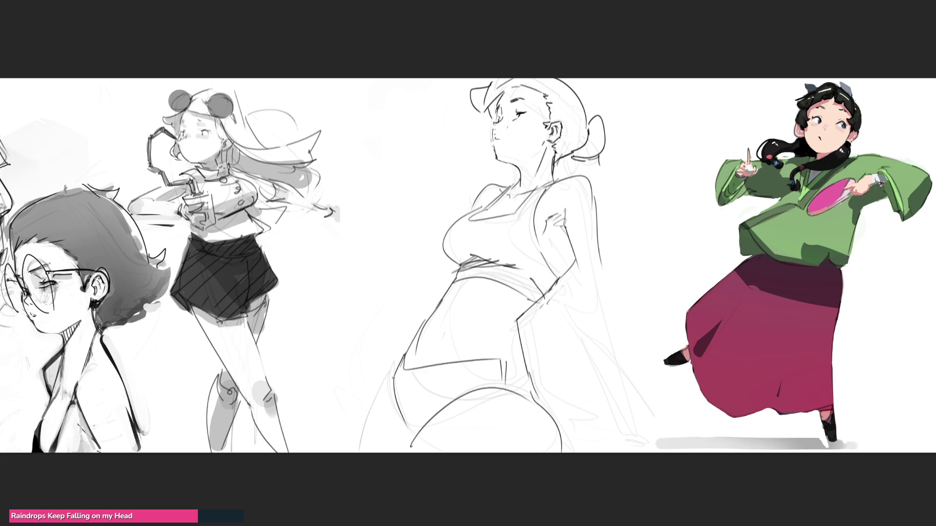
pyautogui.moveTo(393, 377); pyautogui.dragTo(361, 453)
pyautogui.hotkey('ctrl', 'z')
pyautogui.moveTo(384, 391); pyautogui.dragTo(352, 453)
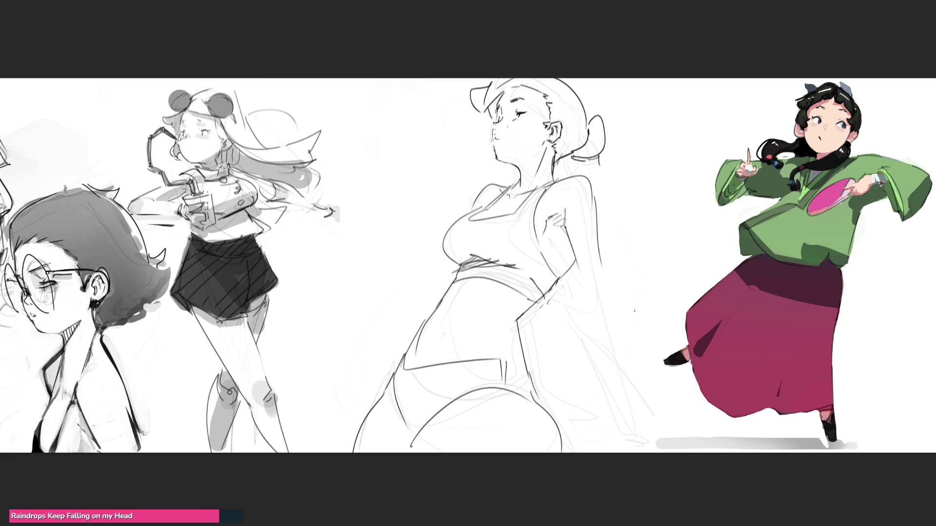
# Draw the long right arm contour down to the hand, discarding the finger strokes
pyautogui.moveTo(578, 275); pyautogui.dragTo(596, 296)
pyautogui.moveTo(603, 254); pyautogui.dragTo(622, 389)
pyautogui.moveTo(574, 280)
pyautogui.mouseDown()
pyautogui.moveTo(614, 396)
pyautogui.moveTo(627, 389)
pyautogui.moveTo(616, 425)
pyautogui.mouseUp()
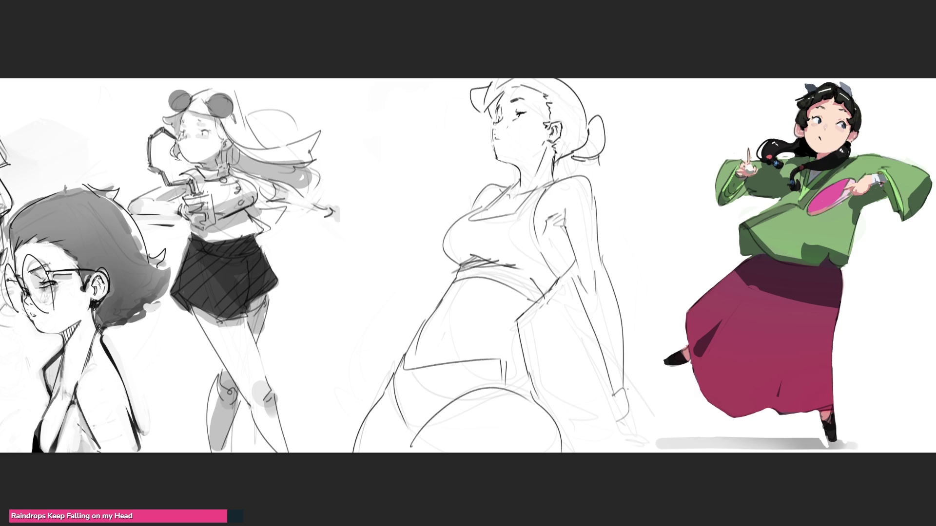
pyautogui.hotkey('ctrl', 'z')
pyautogui.moveTo(624, 366)
pyautogui.mouseDown()
pyautogui.moveTo(633, 411)
pyautogui.moveTo(617, 423)
pyautogui.mouseUp()
pyautogui.moveTo(608, 389)
pyautogui.mouseDown()
pyautogui.moveTo(635, 431)
pyautogui.moveTo(668, 422)
pyautogui.moveTo(615, 426)
pyautogui.moveTo(687, 420)
pyautogui.mouseUp()
pyautogui.moveTo(674, 410); pyautogui.dragTo(678, 418)
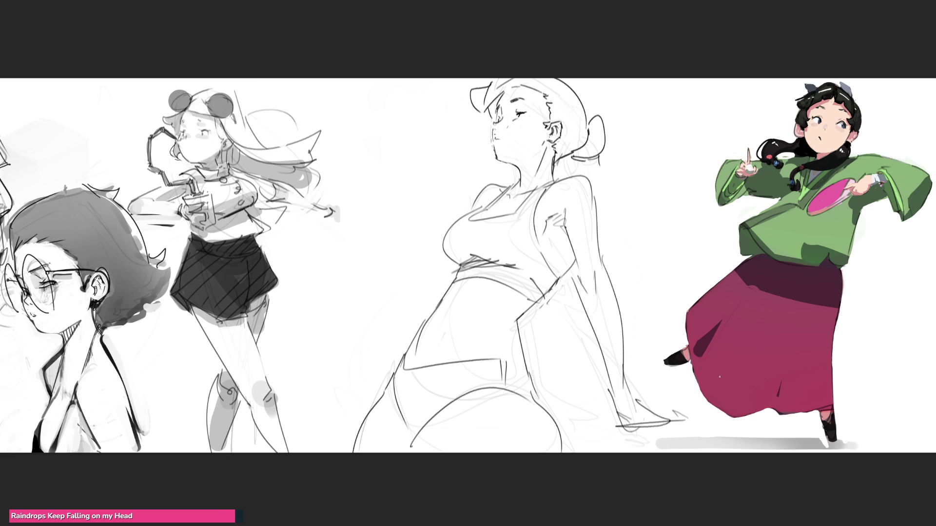
pyautogui.hotkey('ctrl', 'z')
pyautogui.hotkey('ctrl', 'z')
pyautogui.hotkey('ctrl', 'z')
pyautogui.hotkey('ctrl', 'z')
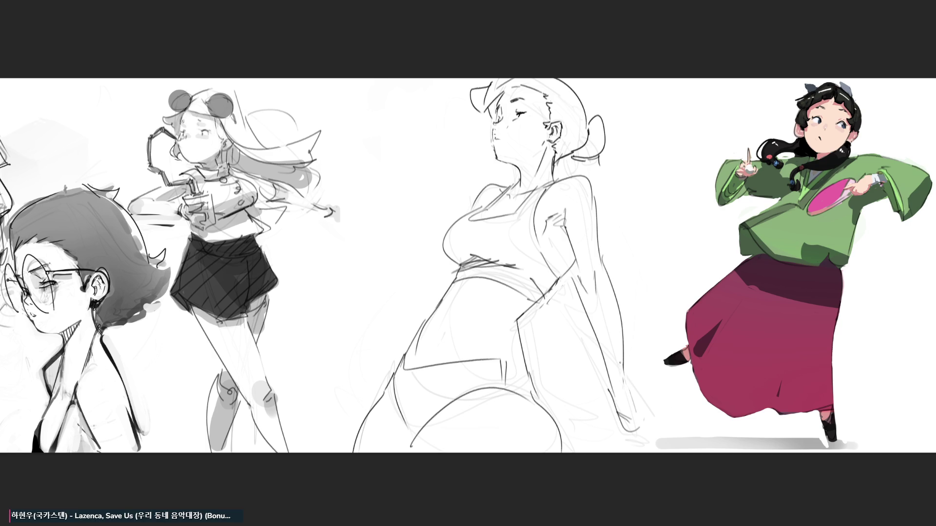
# Sketch an upper-arm oval, the forearm lines and short strokes for the hand
pyautogui.hotkey('ctrl', 'z')
pyautogui.hotkey('ctrl', 'z')
pyautogui.hotkey('ctrl', 'z')
pyautogui.moveTo(573, 230)
pyautogui.mouseDown()
pyautogui.moveTo(574, 241)
pyautogui.moveTo(598, 249)
pyautogui.moveTo(579, 276)
pyautogui.moveTo(624, 397)
pyautogui.mouseUp()
pyautogui.moveTo(606, 268); pyautogui.dragTo(634, 404)
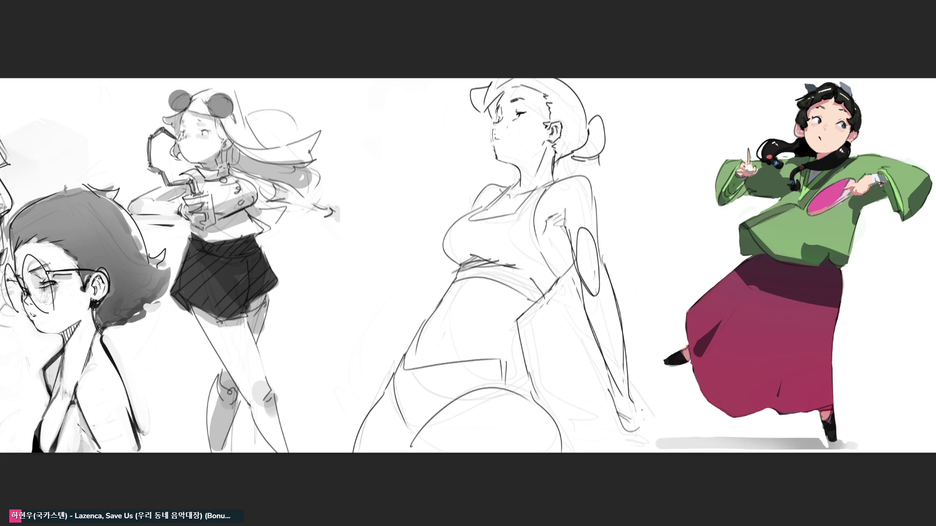
pyautogui.moveTo(612, 370); pyautogui.dragTo(619, 407)
pyautogui.moveTo(616, 407); pyautogui.dragTo(639, 408)
pyautogui.moveTo(630, 386)
pyautogui.mouseDown()
pyautogui.moveTo(648, 407)
pyautogui.moveTo(673, 400)
pyautogui.mouseUp()
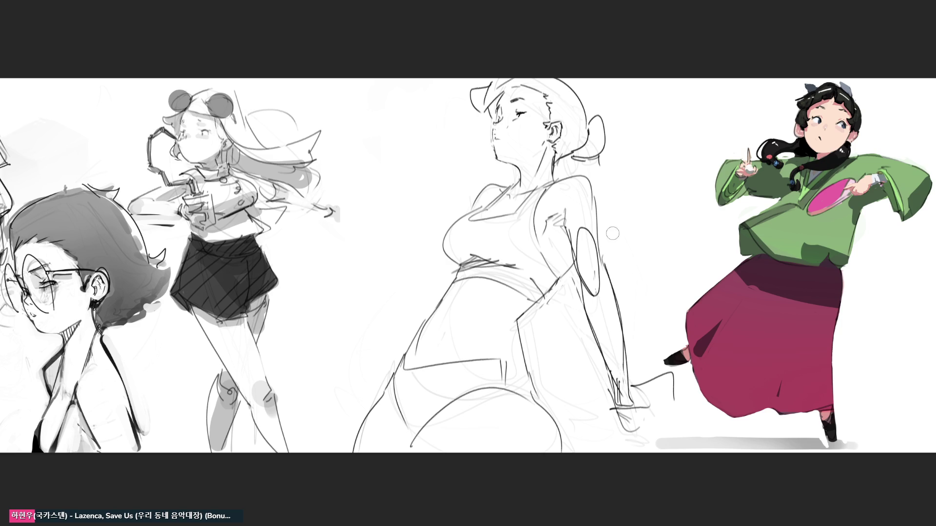
# Erase the thick arm and hand strokes, then paint a thick black shape near the feet
pyautogui.moveTo(592, 188)
pyautogui.mouseDown()
pyautogui.moveTo(588, 241)
pyautogui.moveTo(599, 300)
pyautogui.moveTo(593, 268)
pyautogui.moveTo(633, 378)
pyautogui.mouseUp()
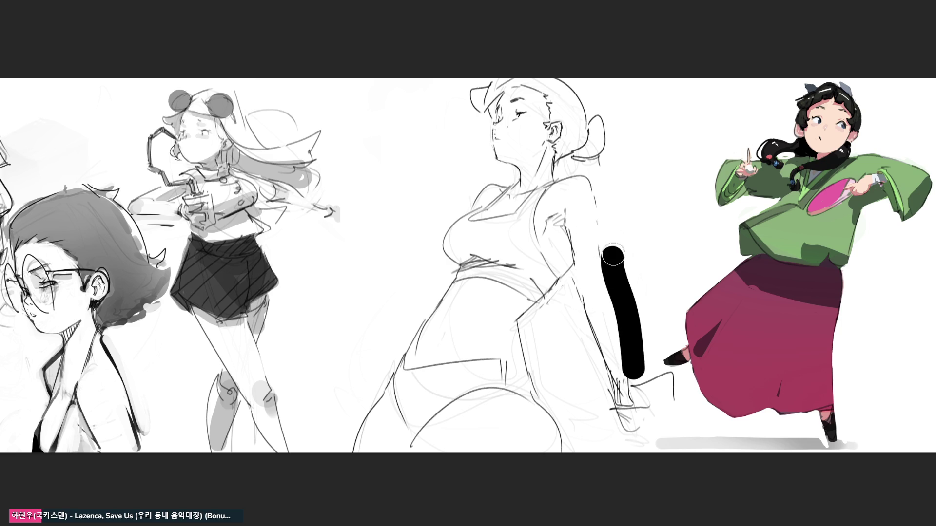
pyautogui.moveTo(614, 251); pyautogui.dragTo(644, 438)
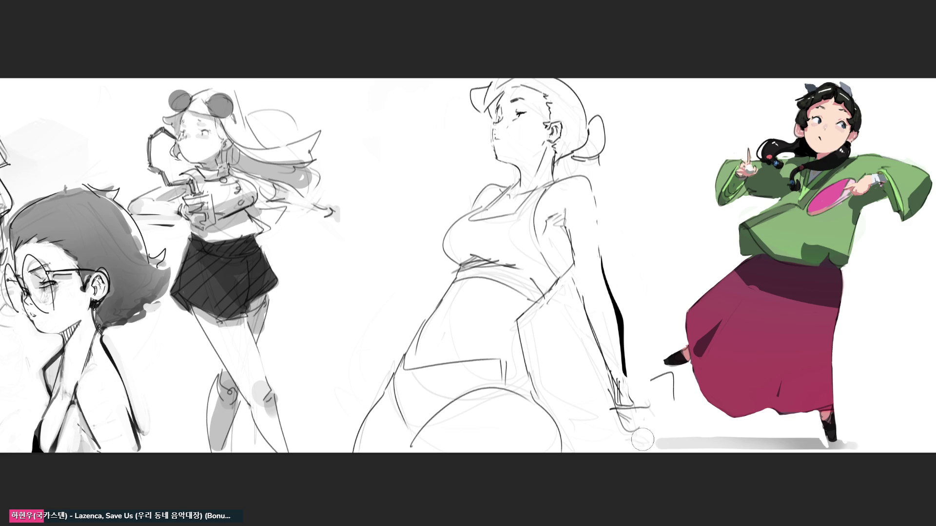
pyautogui.moveTo(615, 373)
pyautogui.mouseDown()
pyautogui.moveTo(645, 424)
pyautogui.moveTo(659, 394)
pyautogui.mouseUp()
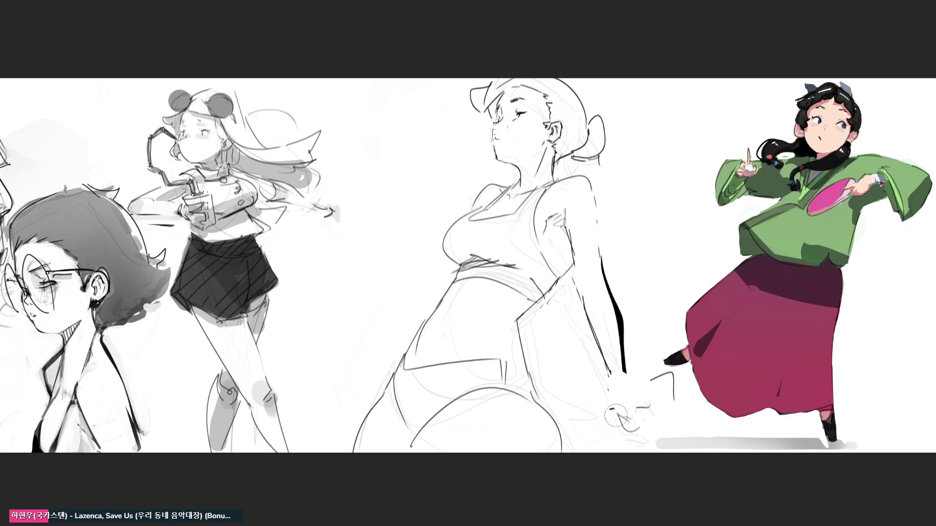
pyautogui.moveTo(570, 412)
pyautogui.mouseDown()
pyautogui.moveTo(616, 412)
pyautogui.moveTo(636, 390)
pyautogui.moveTo(667, 385)
pyautogui.moveTo(620, 388)
pyautogui.moveTo(651, 378)
pyautogui.moveTo(689, 380)
pyautogui.moveTo(636, 369)
pyautogui.moveTo(690, 388)
pyautogui.mouseUp()
pyautogui.click(610, 387)
pyautogui.moveTo(612, 375)
pyautogui.mouseDown()
pyautogui.moveTo(600, 385)
pyautogui.moveTo(609, 400)
pyautogui.mouseUp()
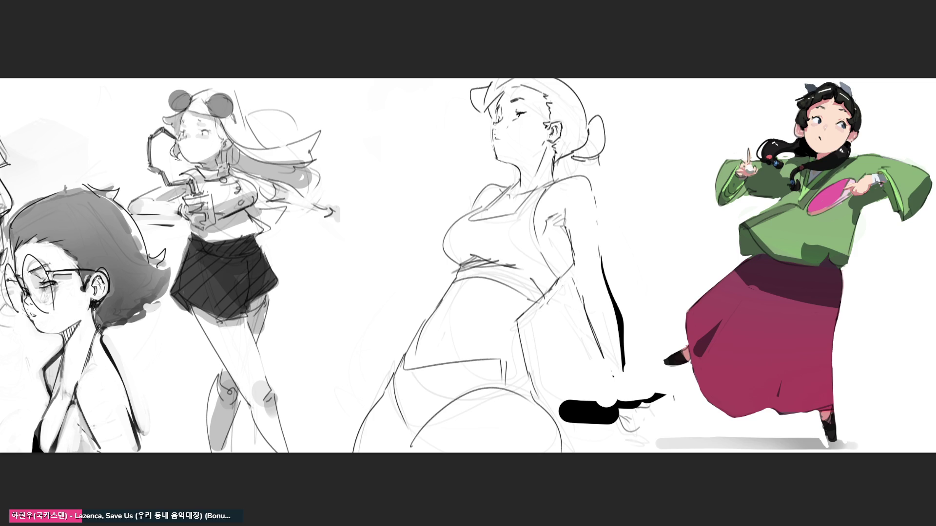
# Touch up the lower body in grey, white and a black shoe sole, then delete the middle sketch
pyautogui.moveTo(522, 317)
pyautogui.mouseDown()
pyautogui.moveTo(543, 363)
pyautogui.moveTo(574, 391)
pyautogui.mouseUp()
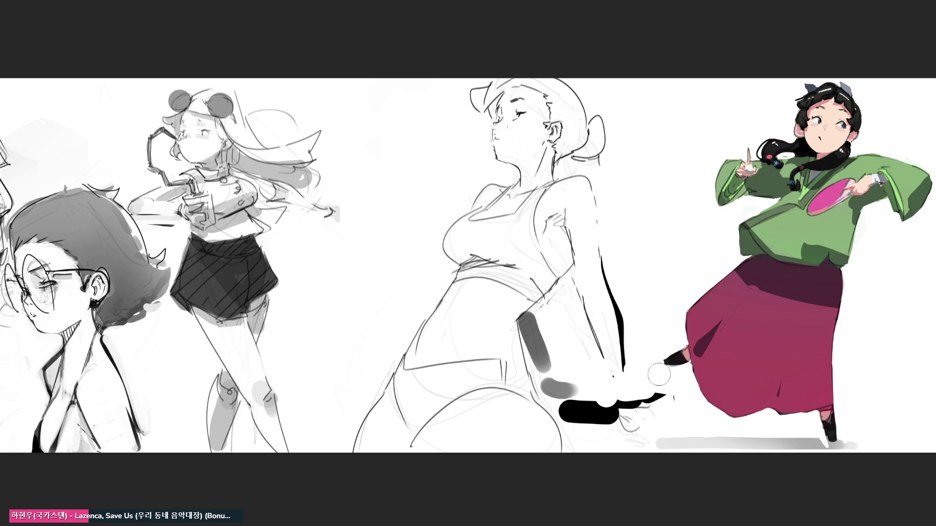
pyautogui.moveTo(540, 312)
pyautogui.mouseDown()
pyautogui.moveTo(565, 385)
pyautogui.moveTo(605, 419)
pyautogui.moveTo(582, 427)
pyautogui.moveTo(638, 426)
pyautogui.mouseUp()
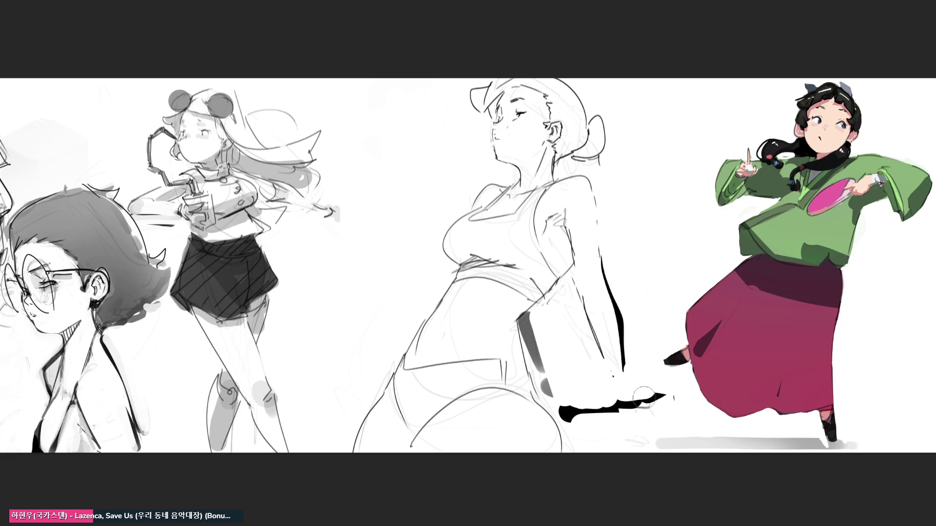
pyautogui.moveTo(613, 261)
pyautogui.mouseDown()
pyautogui.moveTo(640, 396)
pyautogui.moveTo(639, 334)
pyautogui.mouseUp()
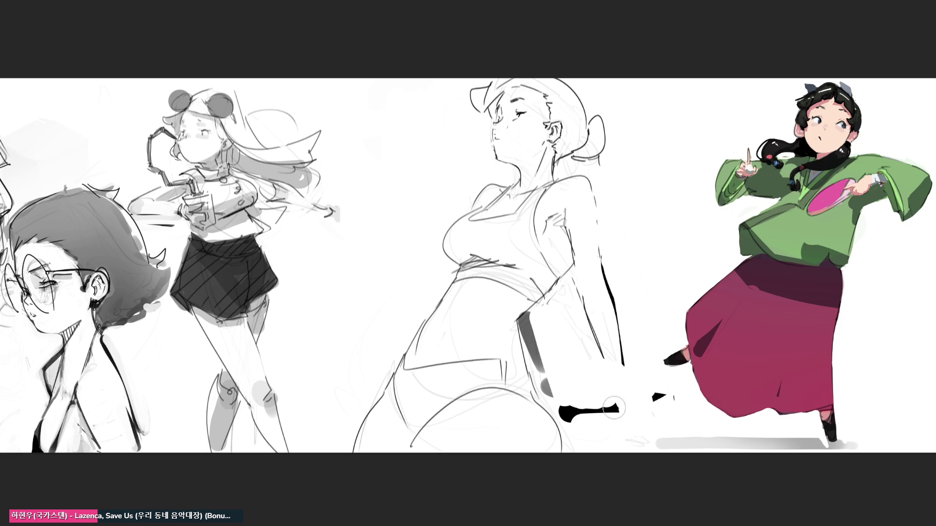
pyautogui.moveTo(610, 411); pyautogui.dragTo(662, 403)
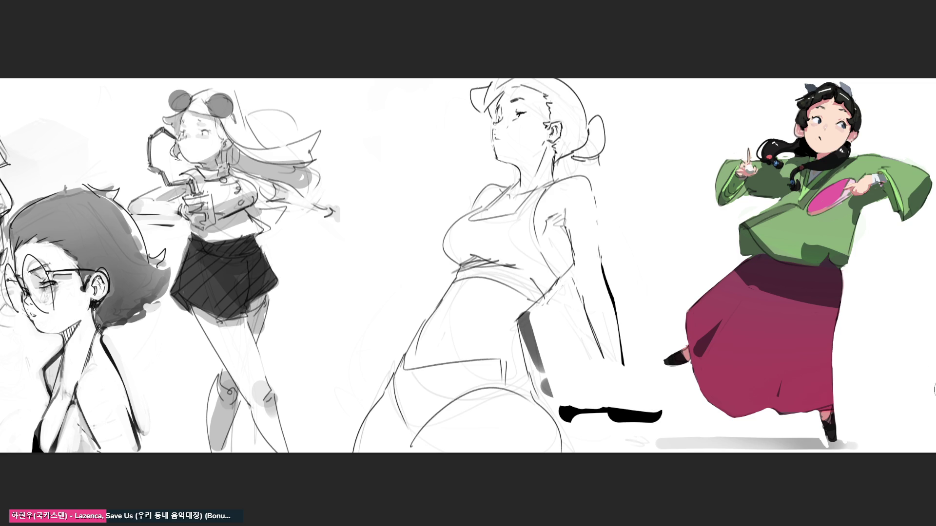
pyautogui.press('Delete')
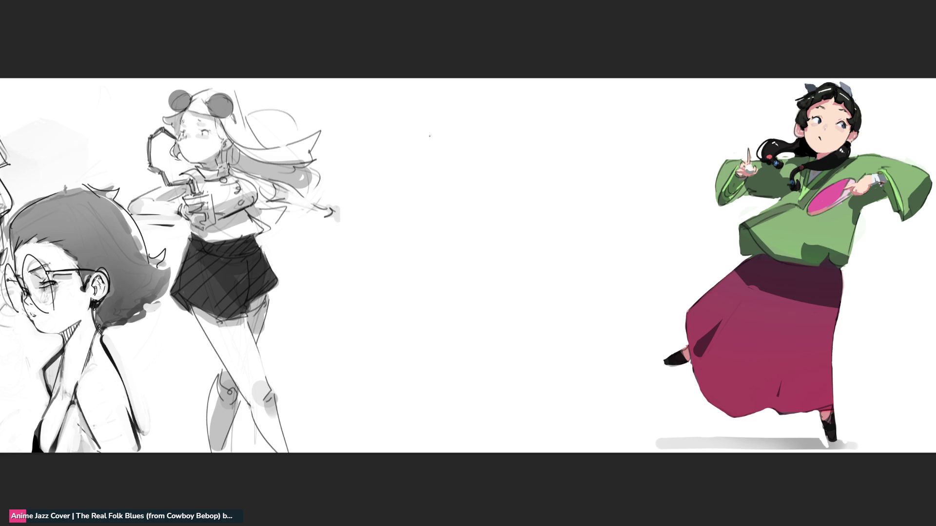
# Scribble loose gesture strokes in the blank middle and outline the top and side of the bust's head
pyautogui.moveTo(425, 141)
pyautogui.mouseDown()
pyautogui.moveTo(429, 167)
pyautogui.moveTo(442, 123)
pyautogui.moveTo(457, 155)
pyautogui.moveTo(453, 191)
pyautogui.moveTo(468, 152)
pyautogui.moveTo(473, 181)
pyautogui.moveTo(445, 162)
pyautogui.moveTo(493, 144)
pyautogui.moveTo(438, 113)
pyautogui.moveTo(423, 130)
pyautogui.mouseUp()
pyautogui.moveTo(471, 102)
pyautogui.mouseDown()
pyautogui.moveTo(483, 163)
pyautogui.moveTo(461, 206)
pyautogui.moveTo(483, 178)
pyautogui.moveTo(445, 186)
pyautogui.moveTo(530, 160)
pyautogui.mouseUp()
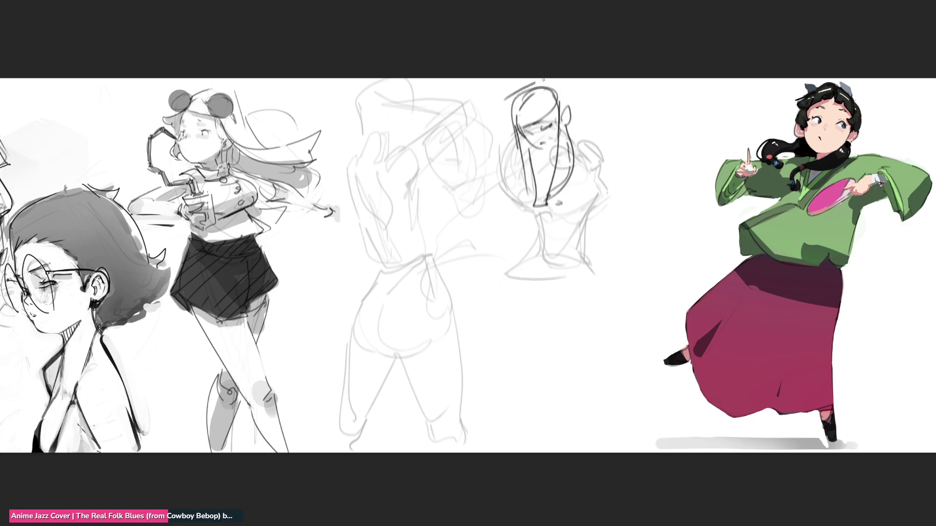
pyautogui.moveTo(543, 79)
pyautogui.mouseDown()
pyautogui.moveTo(557, 81)
pyautogui.moveTo(571, 109)
pyautogui.moveTo(574, 133)
pyautogui.moveTo(561, 149)
pyautogui.moveTo(597, 148)
pyautogui.moveTo(615, 103)
pyautogui.moveTo(609, 143)
pyautogui.mouseUp()
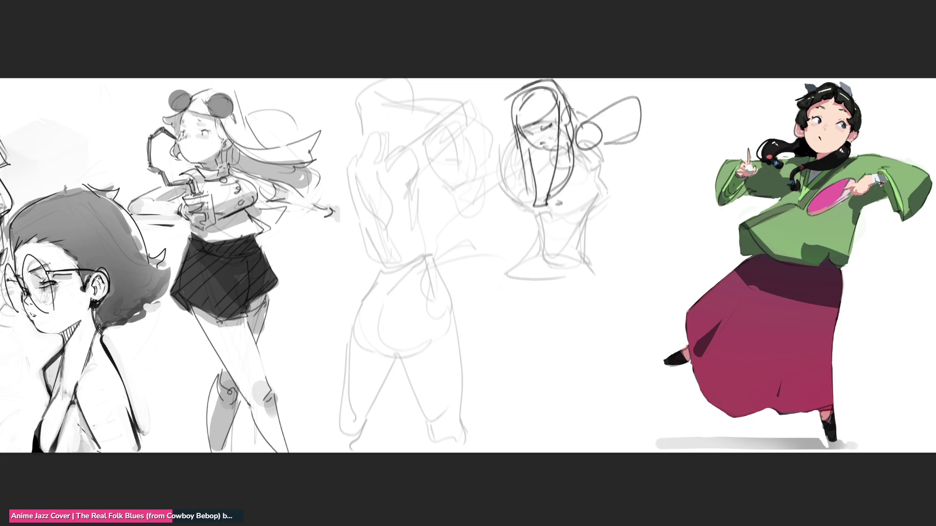
# Firm up the bust's right side and rough in the bending figure's arms, body and legs
pyautogui.moveTo(573, 111)
pyautogui.mouseDown()
pyautogui.moveTo(560, 179)
pyautogui.moveTo(595, 194)
pyautogui.moveTo(625, 156)
pyautogui.mouseUp()
pyautogui.moveTo(606, 146)
pyautogui.mouseDown()
pyautogui.moveTo(626, 141)
pyautogui.moveTo(641, 164)
pyautogui.mouseUp()
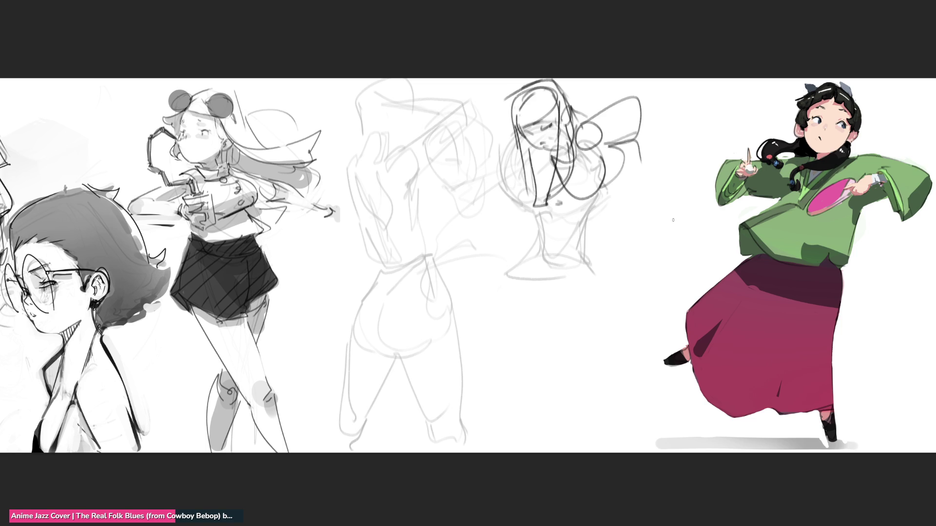
pyautogui.moveTo(620, 197)
pyautogui.mouseDown()
pyautogui.moveTo(634, 181)
pyautogui.moveTo(609, 146)
pyautogui.moveTo(680, 175)
pyautogui.moveTo(658, 207)
pyautogui.moveTo(638, 207)
pyautogui.moveTo(682, 147)
pyautogui.moveTo(697, 197)
pyautogui.moveTo(628, 270)
pyautogui.moveTo(683, 209)
pyautogui.moveTo(626, 292)
pyautogui.moveTo(637, 437)
pyautogui.moveTo(650, 440)
pyautogui.mouseUp()
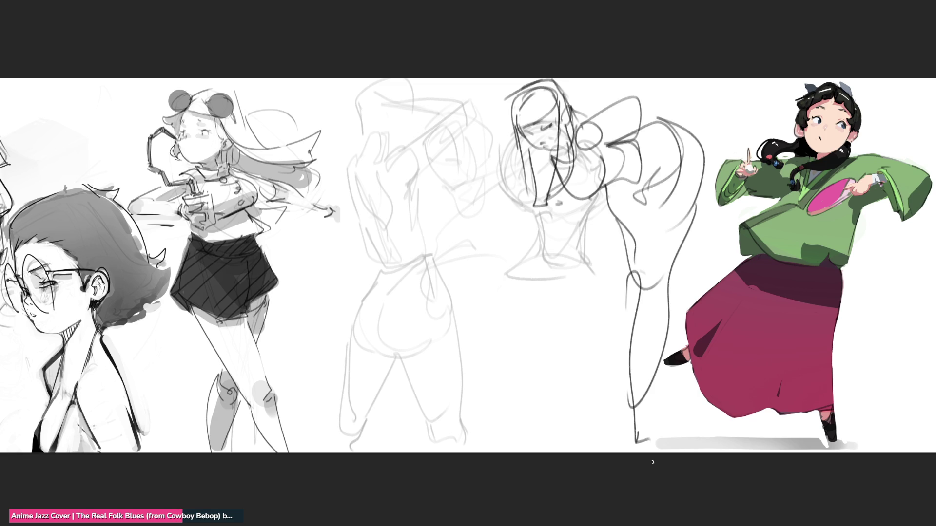
pyautogui.moveTo(644, 286); pyautogui.dragTo(622, 420)
pyautogui.moveTo(645, 286); pyautogui.dragTo(660, 452)
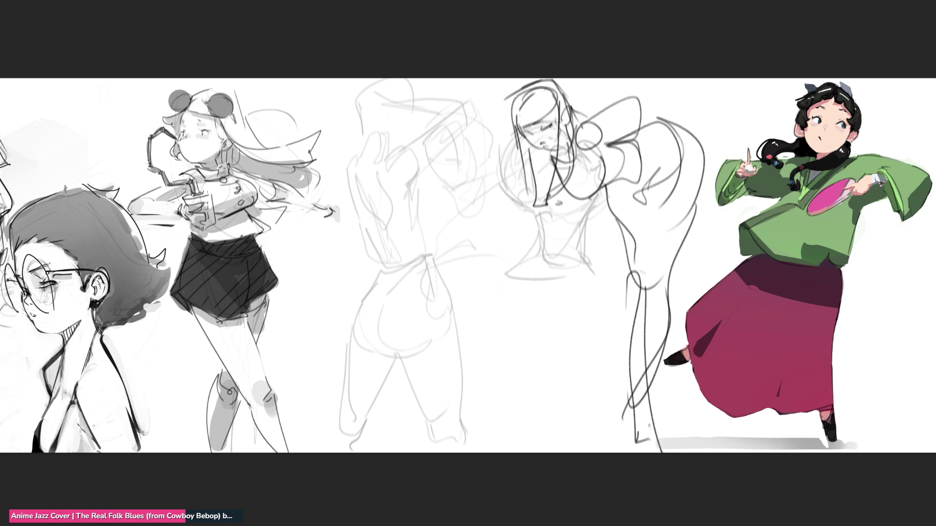
pyautogui.moveTo(543, 154); pyautogui.dragTo(554, 312)
pyautogui.moveTo(566, 204)
pyautogui.mouseDown()
pyautogui.moveTo(553, 377)
pyautogui.moveTo(542, 355)
pyautogui.moveTo(587, 297)
pyautogui.mouseUp()
pyautogui.moveTo(544, 390)
pyautogui.mouseDown()
pyautogui.moveTo(506, 327)
pyautogui.moveTo(584, 389)
pyautogui.mouseUp()
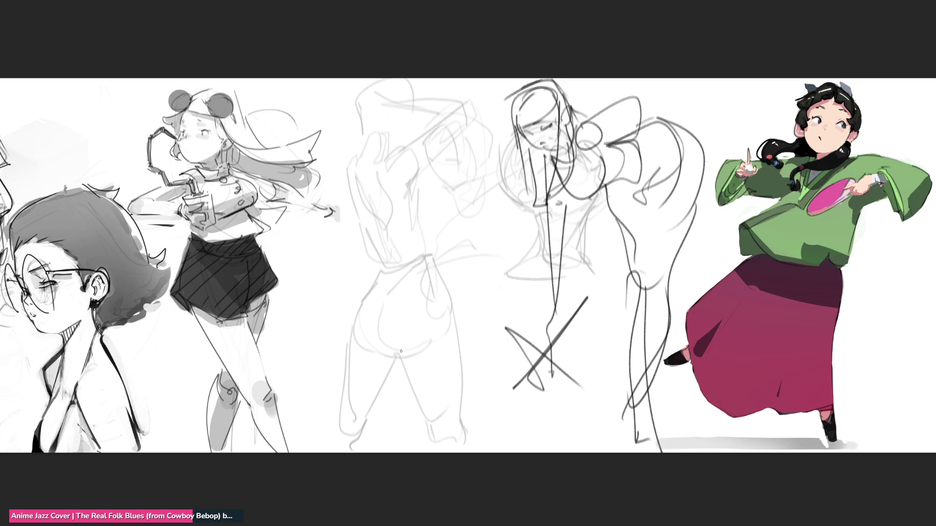
# Darken the back figure's buttock underside, left hip outline and leg lines
pyautogui.moveTo(389, 346)
pyautogui.mouseDown()
pyautogui.moveTo(424, 346)
pyautogui.moveTo(376, 339)
pyautogui.moveTo(414, 350)
pyautogui.mouseUp()
pyautogui.moveTo(356, 324); pyautogui.dragTo(350, 346)
pyautogui.moveTo(359, 307)
pyautogui.mouseDown()
pyautogui.moveTo(351, 345)
pyautogui.moveTo(383, 268)
pyautogui.mouseUp()
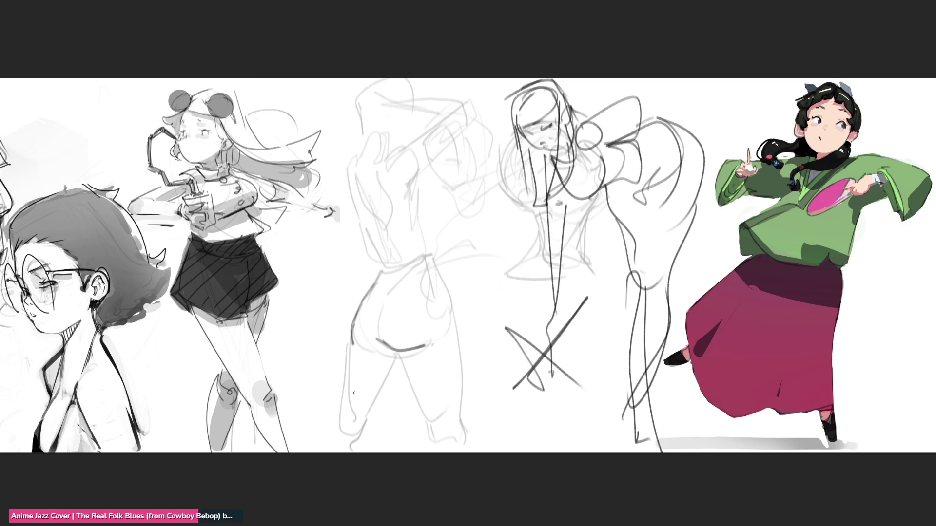
pyautogui.moveTo(348, 347)
pyautogui.mouseDown()
pyautogui.moveTo(344, 387)
pyautogui.moveTo(370, 421)
pyautogui.mouseUp()
pyautogui.moveTo(395, 357); pyautogui.dragTo(366, 422)
# Trace the back figure's legs, right hip, waistband and left torso-shoulder contour
pyautogui.moveTo(397, 351)
pyautogui.mouseDown()
pyautogui.moveTo(431, 436)
pyautogui.moveTo(447, 447)
pyautogui.mouseUp()
pyautogui.moveTo(449, 297); pyautogui.dragTo(469, 453)
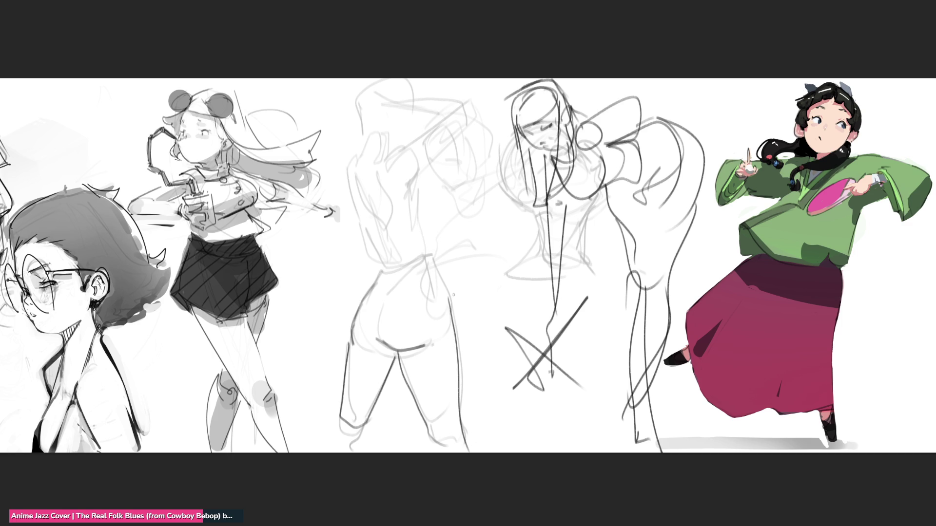
pyautogui.moveTo(430, 250); pyautogui.dragTo(449, 306)
pyautogui.moveTo(428, 251)
pyautogui.mouseDown()
pyautogui.moveTo(441, 307)
pyautogui.moveTo(422, 247)
pyautogui.moveTo(379, 271)
pyautogui.moveTo(420, 251)
pyautogui.moveTo(390, 257)
pyautogui.mouseUp()
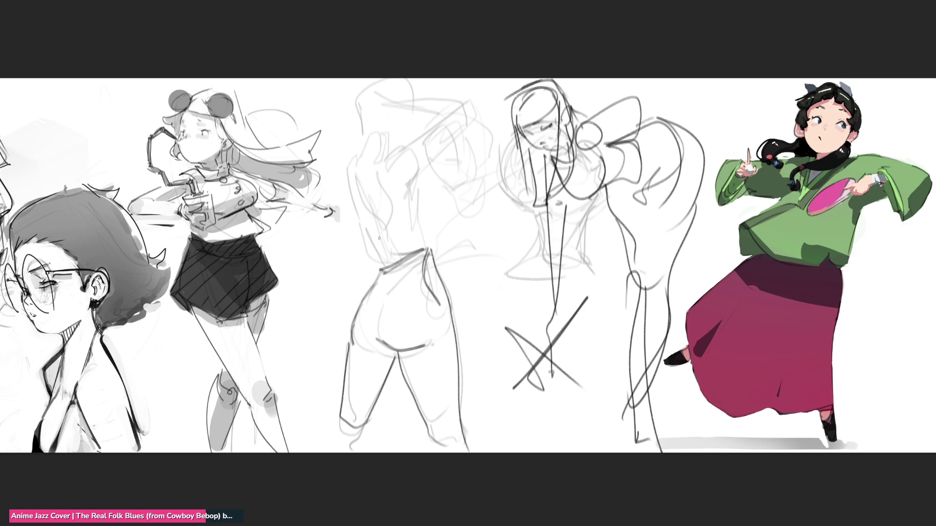
pyautogui.moveTo(349, 185)
pyautogui.mouseDown()
pyautogui.moveTo(379, 259)
pyautogui.moveTo(352, 161)
pyautogui.moveTo(392, 152)
pyautogui.moveTo(409, 188)
pyautogui.moveTo(409, 176)
pyautogui.moveTo(425, 250)
pyautogui.mouseUp()
pyautogui.moveTo(415, 195); pyautogui.dragTo(435, 269)
pyautogui.moveTo(406, 253)
pyautogui.mouseDown()
pyautogui.moveTo(388, 264)
pyautogui.moveTo(406, 256)
pyautogui.mouseUp()
# Redraw the back figure's left side and right torso curve, undoing misplaced strokes
pyautogui.moveTo(357, 190); pyautogui.dragTo(390, 243)
pyautogui.moveTo(364, 149); pyautogui.dragTo(378, 225)
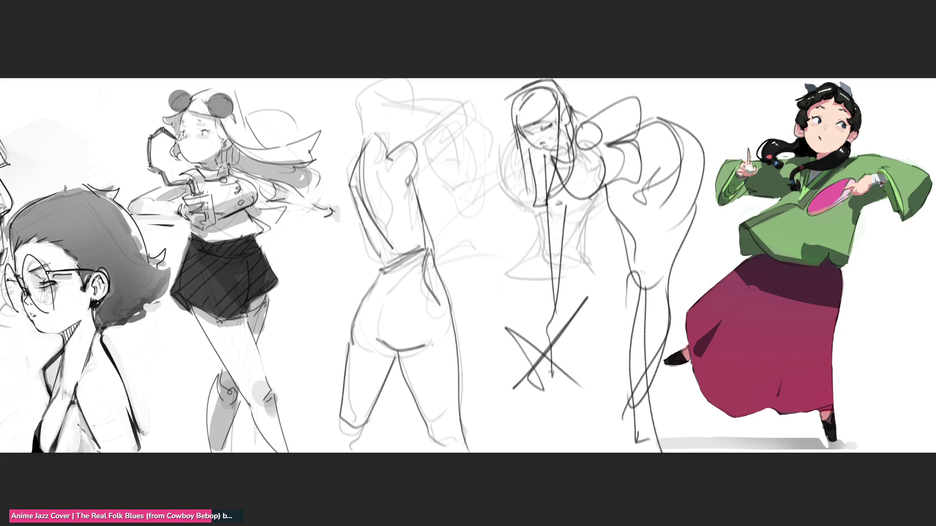
pyautogui.hotkey('ctrl', 'z')
pyautogui.moveTo(360, 181); pyautogui.dragTo(390, 251)
pyautogui.moveTo(366, 216)
pyautogui.mouseDown()
pyautogui.moveTo(364, 163)
pyautogui.moveTo(350, 174)
pyautogui.moveTo(344, 209)
pyautogui.mouseUp()
pyautogui.hotkey('ctrl', 'z')
pyautogui.moveTo(356, 161); pyautogui.dragTo(345, 197)
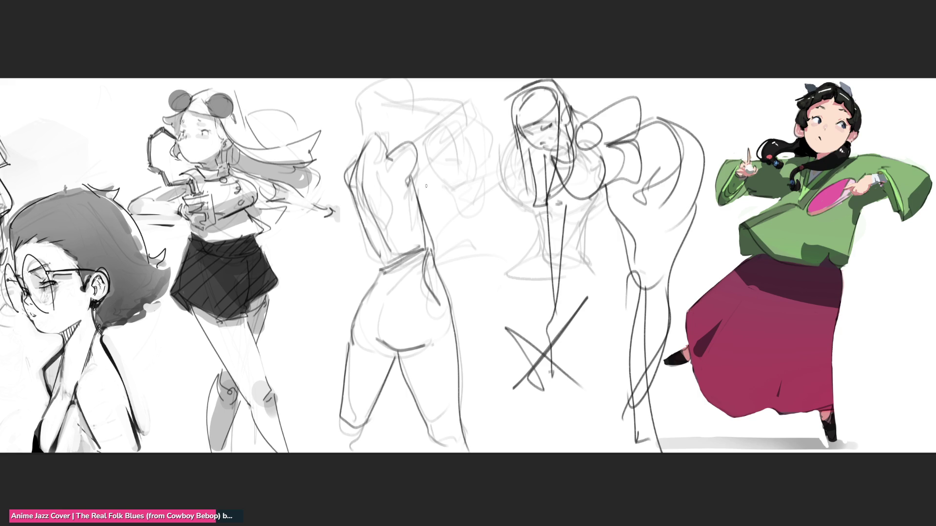
pyautogui.moveTo(412, 175); pyautogui.dragTo(436, 227)
pyautogui.moveTo(417, 179); pyautogui.dragTo(433, 215)
# Sketch the back figure's raised arm and head above the shoulders
pyautogui.moveTo(414, 173); pyautogui.dragTo(458, 122)
pyautogui.moveTo(402, 142); pyautogui.dragTo(453, 118)
pyautogui.moveTo(438, 152); pyautogui.dragTo(461, 112)
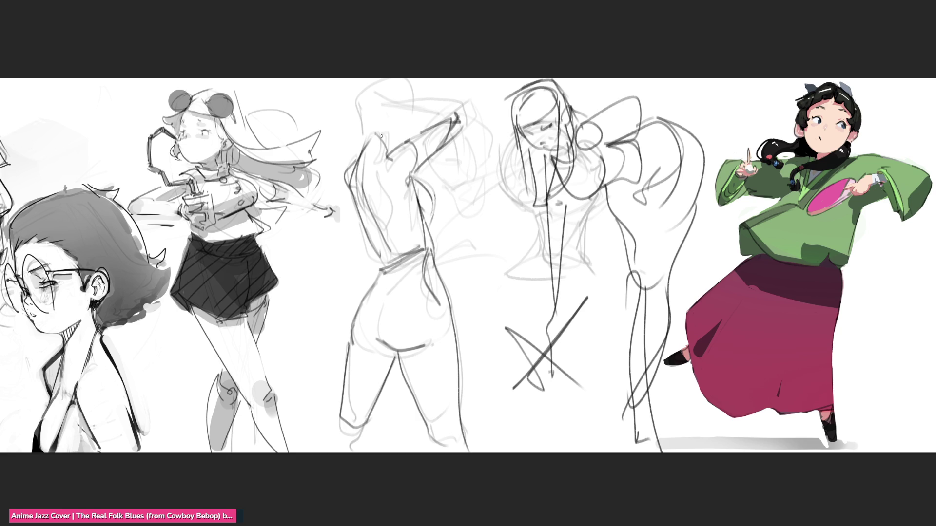
pyautogui.moveTo(374, 112)
pyautogui.mouseDown()
pyautogui.moveTo(369, 139)
pyautogui.moveTo(360, 101)
pyautogui.moveTo(399, 134)
pyautogui.mouseUp()
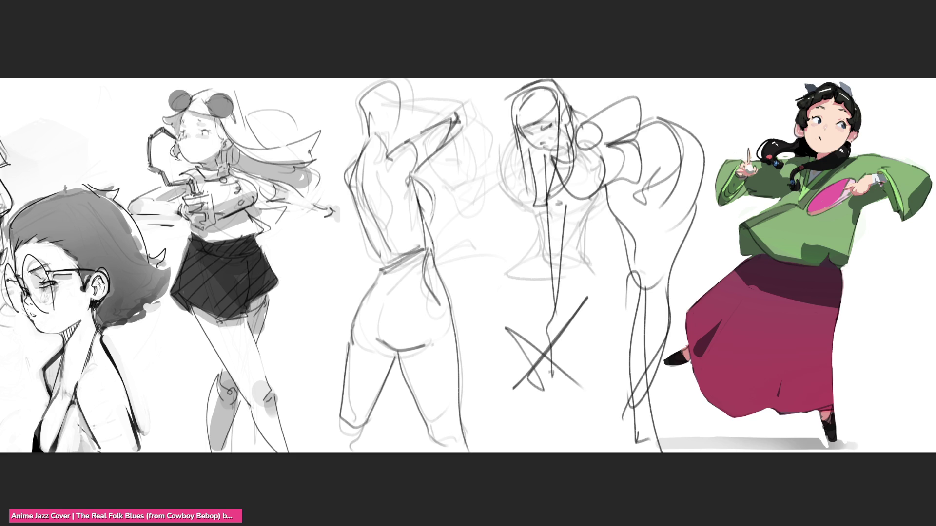
# Reinforce the hip, buttock, waist and right back contour lines
pyautogui.moveTo(382, 309)
pyautogui.mouseDown()
pyautogui.moveTo(381, 338)
pyautogui.moveTo(416, 264)
pyautogui.moveTo(379, 285)
pyautogui.moveTo(377, 330)
pyautogui.mouseUp()
pyautogui.moveTo(389, 286); pyautogui.dragTo(377, 323)
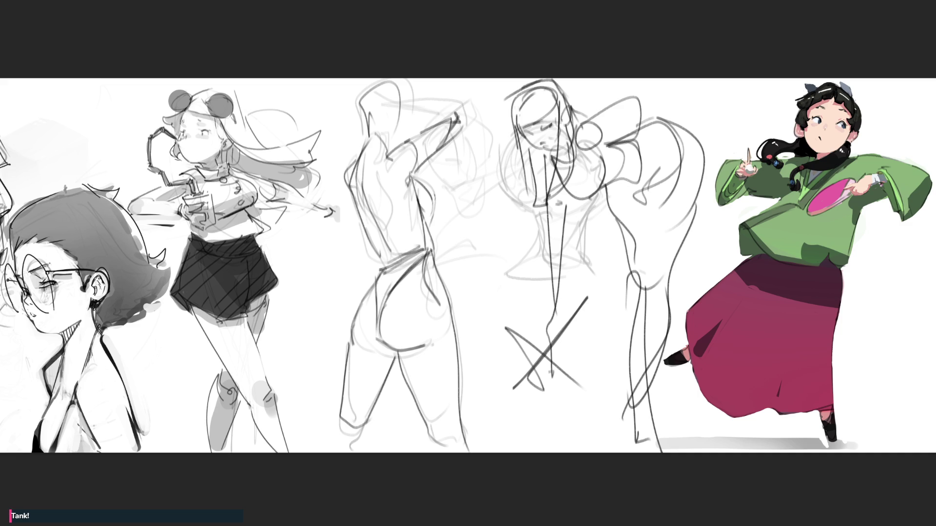
pyautogui.moveTo(423, 254)
pyautogui.mouseDown()
pyautogui.moveTo(389, 294)
pyautogui.moveTo(400, 256)
pyautogui.moveTo(423, 239)
pyautogui.mouseUp()
pyautogui.moveTo(418, 181)
pyautogui.mouseDown()
pyautogui.moveTo(430, 192)
pyautogui.moveTo(428, 244)
pyautogui.mouseUp()
pyautogui.moveTo(434, 197)
pyautogui.mouseDown()
pyautogui.moveTo(420, 253)
pyautogui.moveTo(428, 264)
pyautogui.mouseUp()
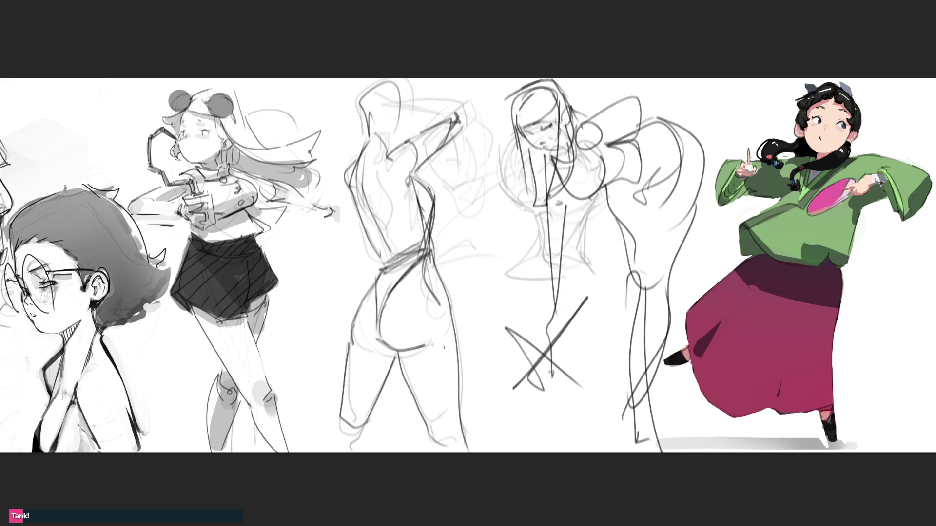
# Darken the inner thigh, outer leg, left hip, waistband and left back, then fade the sketch strokes
pyautogui.moveTo(376, 343)
pyautogui.mouseDown()
pyautogui.moveTo(394, 352)
pyautogui.moveTo(366, 410)
pyautogui.mouseUp()
pyautogui.hotkey('ctrl', 'z')
pyautogui.moveTo(395, 352); pyautogui.dragTo(379, 398)
pyautogui.moveTo(397, 353)
pyautogui.mouseDown()
pyautogui.moveTo(434, 425)
pyautogui.moveTo(427, 346)
pyautogui.moveTo(463, 449)
pyautogui.mouseUp()
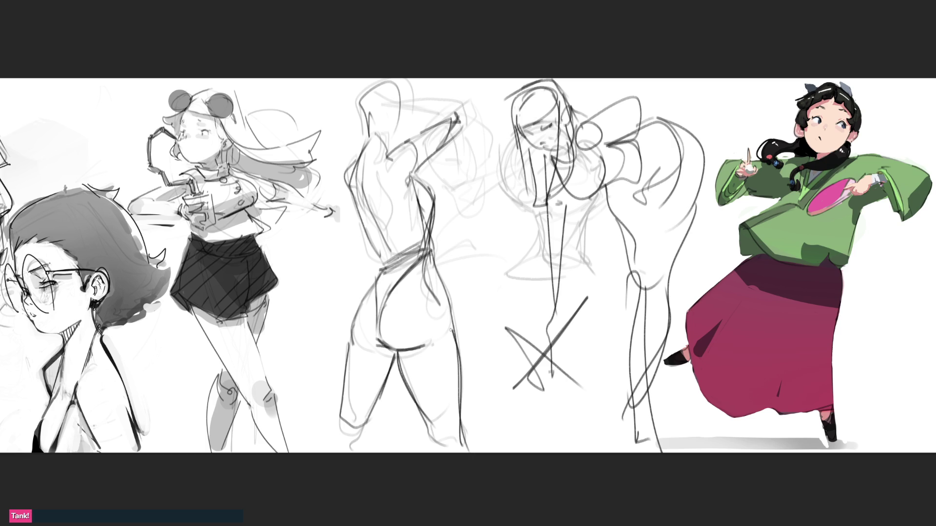
pyautogui.moveTo(454, 334); pyautogui.dragTo(431, 238)
pyautogui.moveTo(384, 264); pyautogui.dragTo(351, 345)
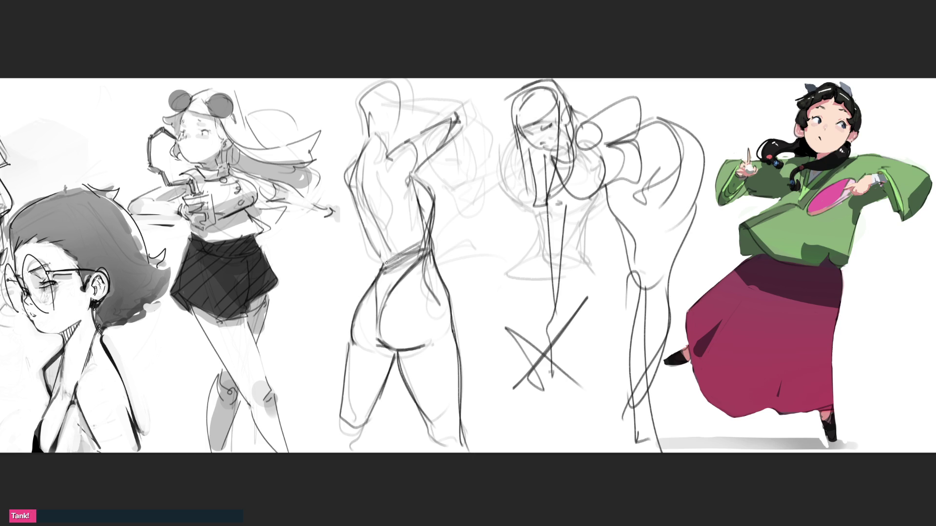
pyautogui.moveTo(386, 262)
pyautogui.mouseDown()
pyautogui.moveTo(379, 269)
pyautogui.moveTo(429, 239)
pyautogui.moveTo(421, 238)
pyautogui.mouseUp()
pyautogui.moveTo(361, 176); pyautogui.dragTo(374, 215)
pyautogui.moveTo(371, 133)
pyautogui.mouseDown()
pyautogui.moveTo(361, 171)
pyautogui.moveTo(384, 136)
pyautogui.moveTo(360, 163)
pyautogui.mouseUp()
pyautogui.moveTo(363, 155); pyautogui.dragTo(358, 198)
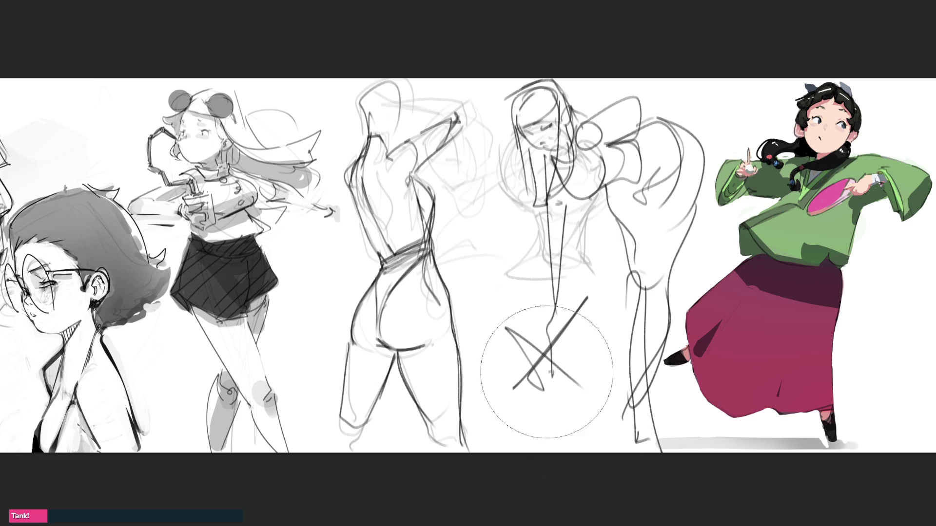
pyautogui.moveTo(543, 334)
pyautogui.mouseDown()
pyautogui.moveTo(408, 95)
pyautogui.moveTo(407, 418)
pyautogui.moveTo(660, 133)
pyautogui.moveTo(526, 75)
pyautogui.mouseUp()
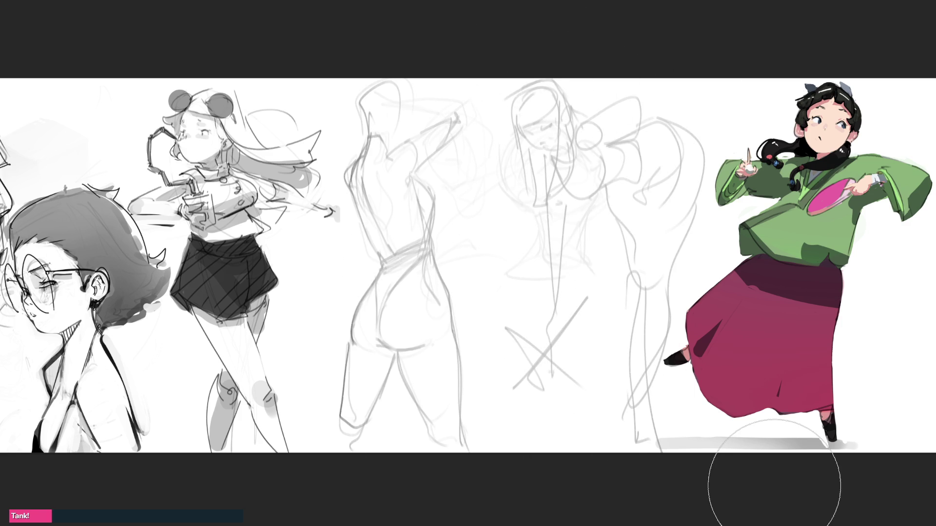
# With a fine brush, draw the bending figure's face, chin, head side and hair strokes
pyautogui.press('b')
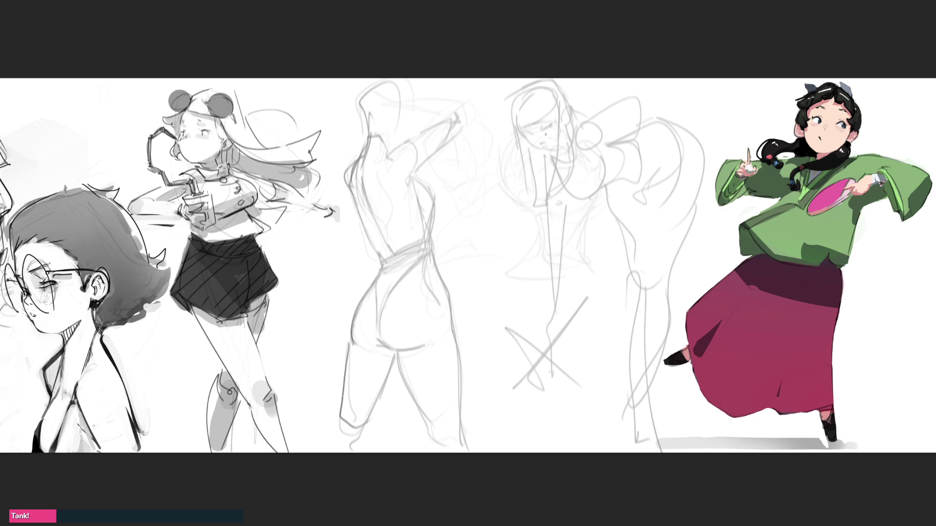
pyautogui.moveTo(543, 132); pyautogui.dragTo(553, 128)
pyautogui.moveTo(526, 136)
pyautogui.mouseDown()
pyautogui.moveTo(565, 156)
pyautogui.moveTo(543, 162)
pyautogui.moveTo(554, 152)
pyautogui.mouseUp()
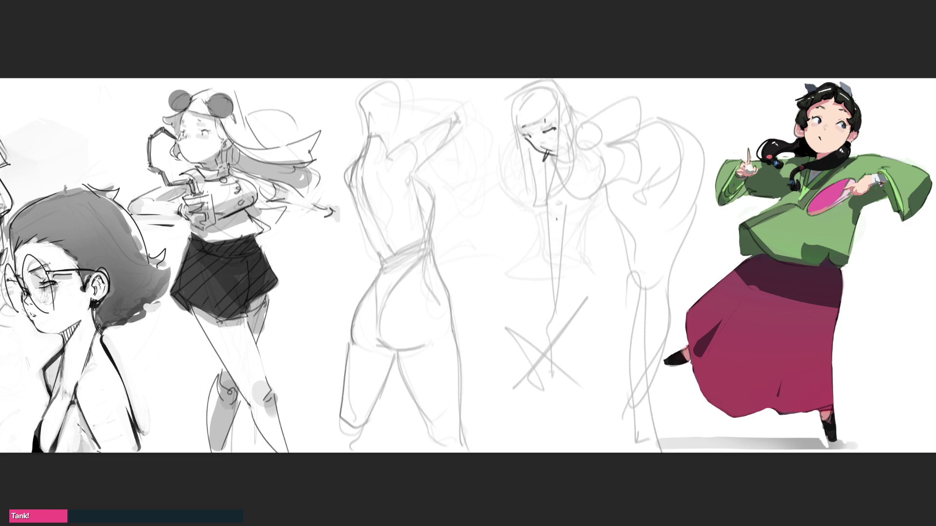
pyautogui.moveTo(502, 96)
pyautogui.mouseDown()
pyautogui.moveTo(509, 188)
pyautogui.moveTo(539, 197)
pyautogui.mouseUp()
pyautogui.moveTo(506, 156)
pyautogui.mouseDown()
pyautogui.moveTo(564, 99)
pyautogui.moveTo(561, 194)
pyautogui.moveTo(594, 192)
pyautogui.mouseUp()
pyautogui.moveTo(583, 102); pyautogui.dragTo(586, 203)
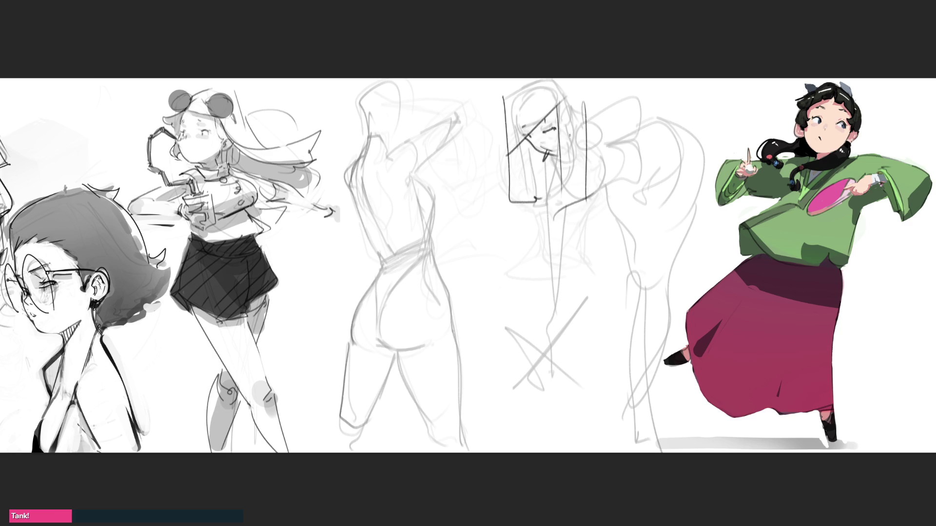
pyautogui.moveTo(500, 110)
pyautogui.mouseDown()
pyautogui.moveTo(534, 78)
pyautogui.moveTo(582, 113)
pyautogui.mouseUp()
pyautogui.moveTo(595, 117)
pyautogui.mouseDown()
pyautogui.moveTo(607, 112)
pyautogui.moveTo(601, 149)
pyautogui.moveTo(637, 78)
pyautogui.moveTo(623, 141)
pyautogui.mouseUp()
pyautogui.moveTo(634, 82)
pyautogui.mouseDown()
pyautogui.moveTo(616, 143)
pyautogui.moveTo(624, 140)
pyautogui.mouseUp()
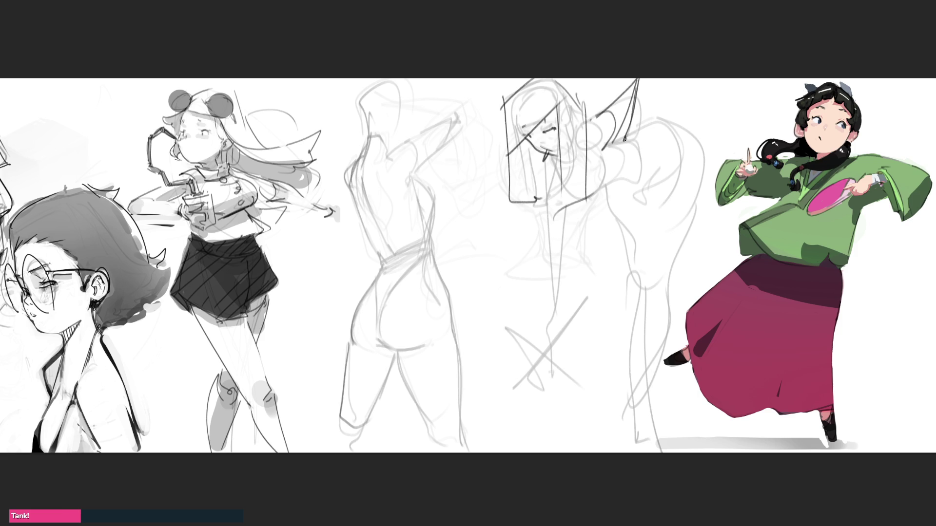
pyautogui.moveTo(577, 80); pyautogui.dragTo(585, 108)
pyautogui.hotkey('ctrl', 'z')
# Scribble looping torso lines, the back curve and long leg lines with crossing strokes
pyautogui.moveTo(535, 165)
pyautogui.mouseDown()
pyautogui.moveTo(546, 241)
pyautogui.moveTo(537, 171)
pyautogui.moveTo(613, 142)
pyautogui.mouseUp()
pyautogui.moveTo(612, 148)
pyautogui.mouseDown()
pyautogui.moveTo(555, 187)
pyautogui.moveTo(615, 162)
pyautogui.moveTo(609, 197)
pyautogui.moveTo(624, 146)
pyautogui.moveTo(642, 184)
pyautogui.moveTo(663, 146)
pyautogui.moveTo(609, 197)
pyautogui.moveTo(673, 132)
pyautogui.moveTo(651, 219)
pyautogui.moveTo(664, 229)
pyautogui.moveTo(699, 219)
pyautogui.moveTo(710, 193)
pyautogui.mouseUp()
pyautogui.moveTo(709, 192); pyautogui.dragTo(681, 283)
pyautogui.moveTo(643, 229)
pyautogui.mouseDown()
pyautogui.moveTo(653, 317)
pyautogui.moveTo(639, 307)
pyautogui.moveTo(614, 224)
pyautogui.moveTo(634, 274)
pyautogui.moveTo(634, 336)
pyautogui.moveTo(688, 445)
pyautogui.moveTo(642, 372)
pyautogui.moveTo(629, 435)
pyautogui.mouseUp()
pyautogui.moveTo(648, 372); pyautogui.dragTo(640, 408)
pyautogui.moveTo(538, 247)
pyautogui.mouseDown()
pyautogui.moveTo(556, 350)
pyautogui.moveTo(516, 412)
pyautogui.moveTo(532, 379)
pyautogui.moveTo(624, 415)
pyautogui.mouseUp()
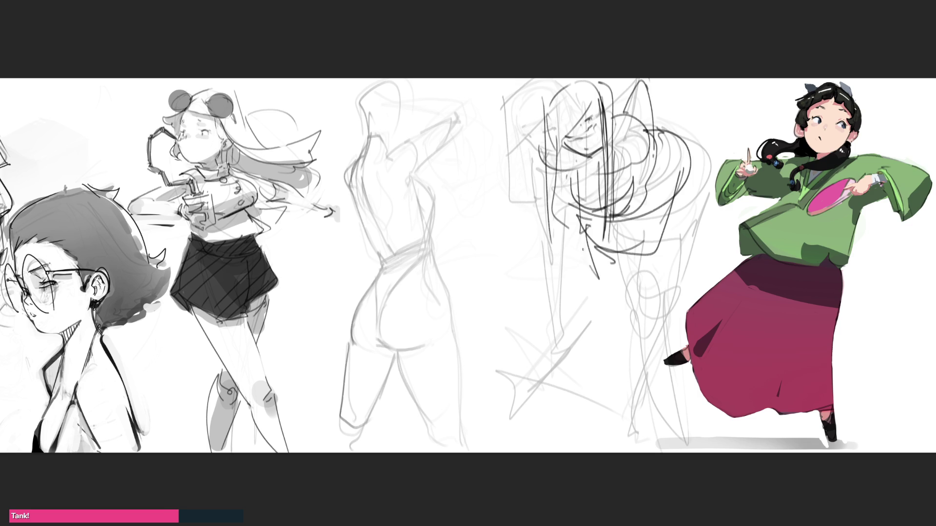
# Extend the bending figure's leg lines to the page bottom and add a head arc and central body line
pyautogui.moveTo(676, 186); pyautogui.dragTo(614, 452)
pyautogui.moveTo(628, 346)
pyautogui.mouseDown()
pyautogui.moveTo(621, 453)
pyautogui.moveTo(627, 388)
pyautogui.mouseUp()
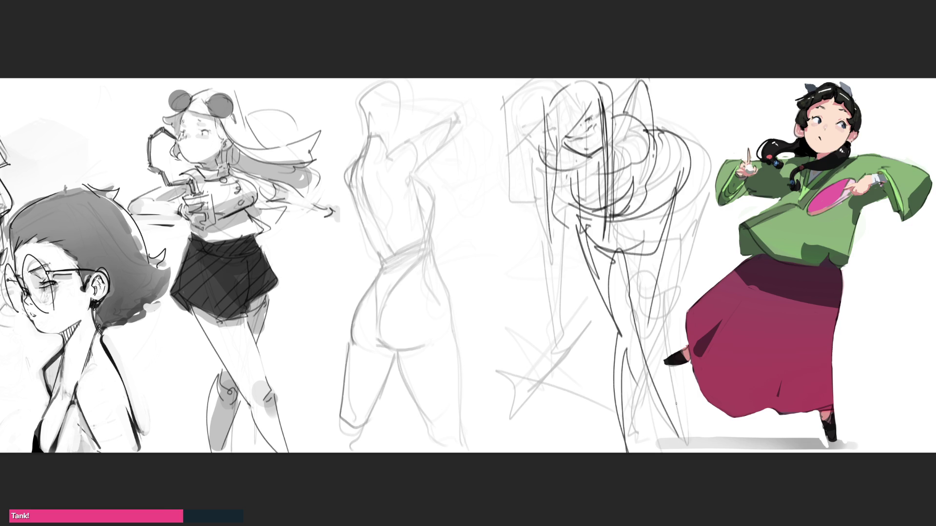
pyautogui.moveTo(546, 154); pyautogui.dragTo(584, 331)
pyautogui.moveTo(571, 243)
pyautogui.mouseDown()
pyautogui.moveTo(585, 393)
pyautogui.moveTo(597, 412)
pyautogui.mouseUp()
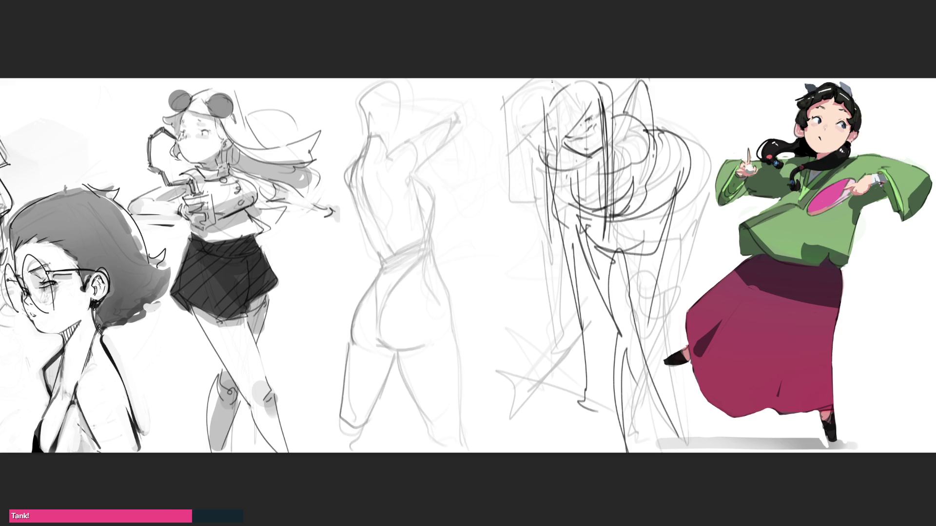
pyautogui.moveTo(551, 81)
pyautogui.mouseDown()
pyautogui.moveTo(543, 108)
pyautogui.moveTo(561, 79)
pyautogui.mouseUp()
pyautogui.moveTo(609, 79); pyautogui.dragTo(615, 203)
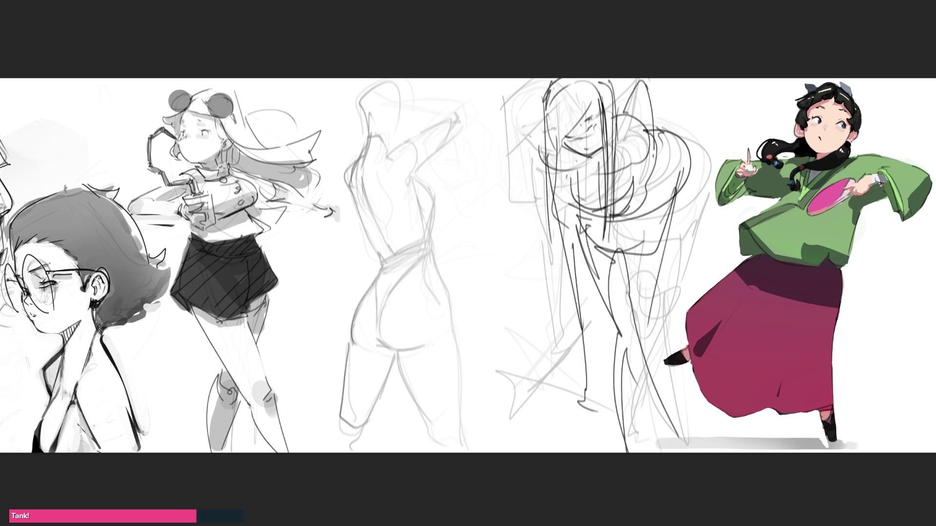
# Scribble loose loops for the back-view figure's shoulders, raised hand, torso, waist and buttocks
pyautogui.moveTo(394, 138); pyautogui.dragTo(394, 169)
pyautogui.moveTo(395, 146)
pyautogui.mouseDown()
pyautogui.moveTo(410, 134)
pyautogui.moveTo(420, 177)
pyautogui.moveTo(381, 140)
pyautogui.moveTo(382, 166)
pyautogui.moveTo(420, 179)
pyautogui.mouseUp()
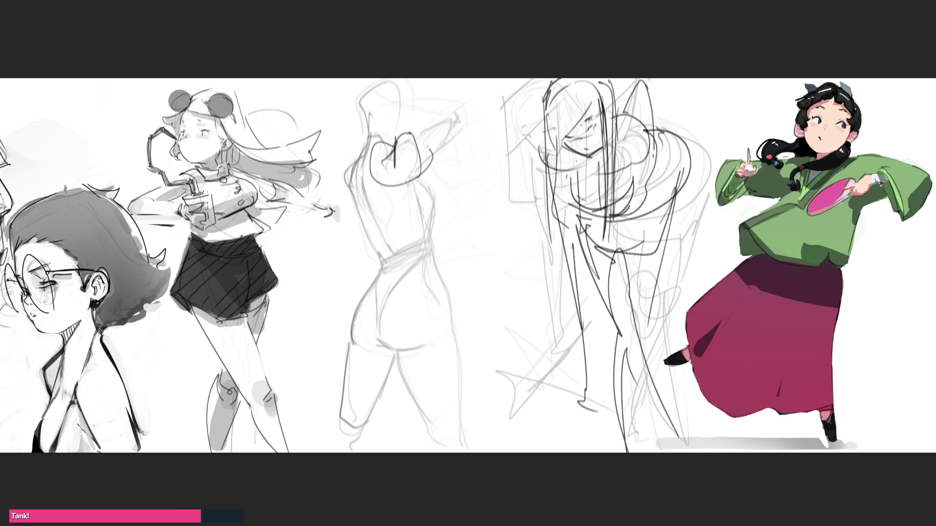
pyautogui.moveTo(427, 146)
pyautogui.mouseDown()
pyautogui.moveTo(452, 165)
pyautogui.moveTo(437, 188)
pyautogui.mouseUp()
pyautogui.moveTo(366, 158)
pyautogui.mouseDown()
pyautogui.moveTo(418, 255)
pyautogui.moveTo(453, 175)
pyautogui.moveTo(444, 256)
pyautogui.mouseUp()
pyautogui.moveTo(396, 191)
pyautogui.mouseDown()
pyautogui.moveTo(405, 176)
pyautogui.moveTo(415, 257)
pyautogui.moveTo(393, 249)
pyautogui.moveTo(439, 273)
pyautogui.moveTo(378, 306)
pyautogui.moveTo(399, 360)
pyautogui.moveTo(407, 278)
pyautogui.moveTo(444, 254)
pyautogui.moveTo(480, 337)
pyautogui.moveTo(395, 360)
pyautogui.moveTo(378, 356)
pyautogui.moveTo(382, 397)
pyautogui.moveTo(472, 331)
pyautogui.moveTo(481, 429)
pyautogui.moveTo(437, 401)
pyautogui.moveTo(494, 447)
pyautogui.mouseUp()
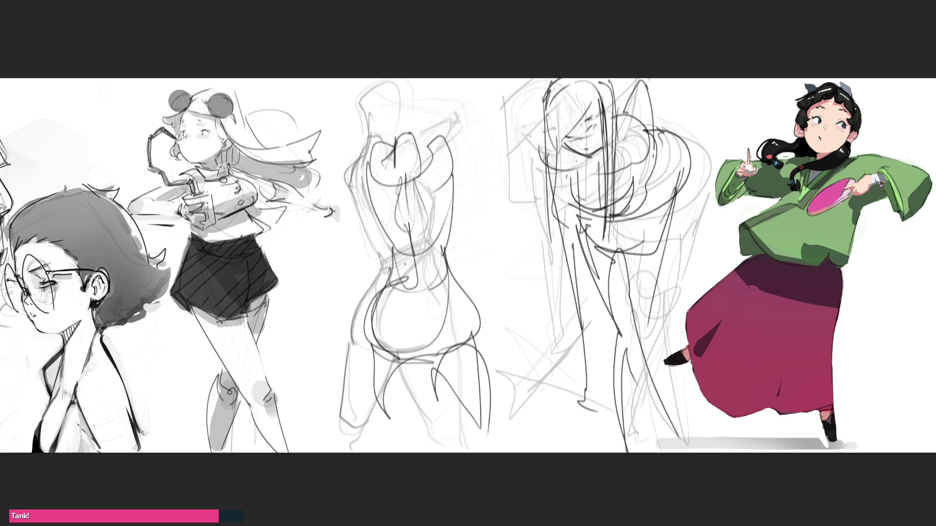
pyautogui.moveTo(405, 263)
pyautogui.mouseDown()
pyautogui.moveTo(441, 259)
pyautogui.moveTo(407, 278)
pyautogui.moveTo(419, 298)
pyautogui.moveTo(417, 332)
pyautogui.mouseUp()
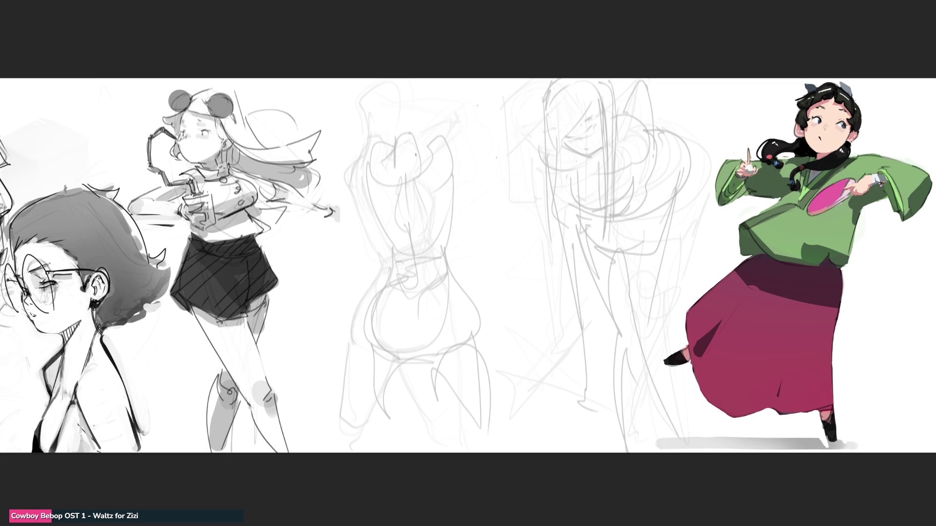
# Start the dark gesture scribble with curves for the fighter's head arch and raised arm
pyautogui.moveTo(450, 124); pyautogui.dragTo(466, 139)
pyautogui.moveTo(463, 153); pyautogui.dragTo(469, 149)
pyautogui.moveTo(501, 99); pyautogui.dragTo(510, 139)
pyautogui.moveTo(475, 152); pyautogui.dragTo(504, 135)
pyautogui.moveTo(447, 149)
pyautogui.mouseDown()
pyautogui.moveTo(508, 136)
pyautogui.moveTo(465, 177)
pyautogui.moveTo(454, 172)
pyautogui.mouseUp()
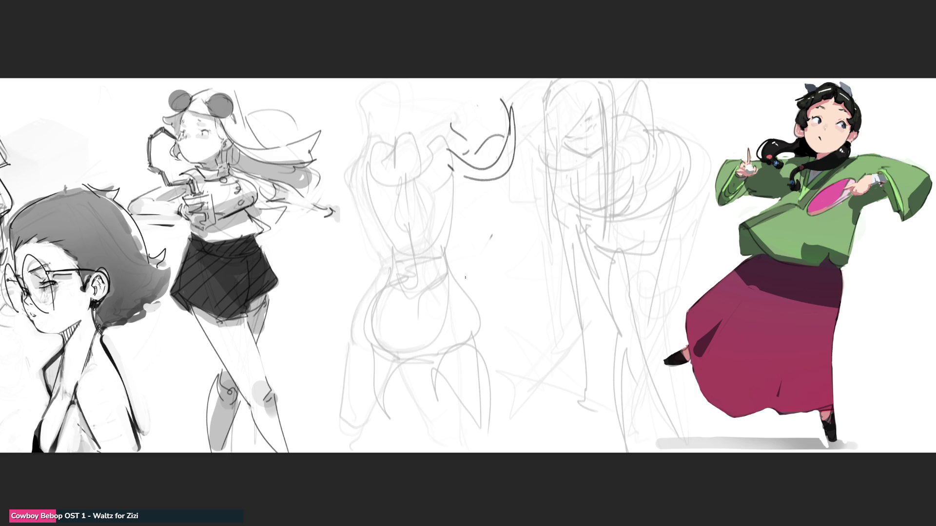
pyautogui.moveTo(448, 106); pyautogui.dragTo(448, 121)
pyautogui.moveTo(449, 154)
pyautogui.mouseDown()
pyautogui.moveTo(450, 256)
pyautogui.moveTo(453, 166)
pyautogui.moveTo(491, 230)
pyautogui.mouseUp()
pyautogui.moveTo(490, 195); pyautogui.dragTo(483, 256)
pyautogui.moveTo(477, 215); pyautogui.dragTo(473, 234)
# Scribble the torso side, zigzag spine, down-left legs and torso-edge strokes in dark lines
pyautogui.moveTo(498, 179)
pyautogui.mouseDown()
pyautogui.moveTo(444, 210)
pyautogui.moveTo(449, 328)
pyautogui.moveTo(376, 396)
pyautogui.mouseUp()
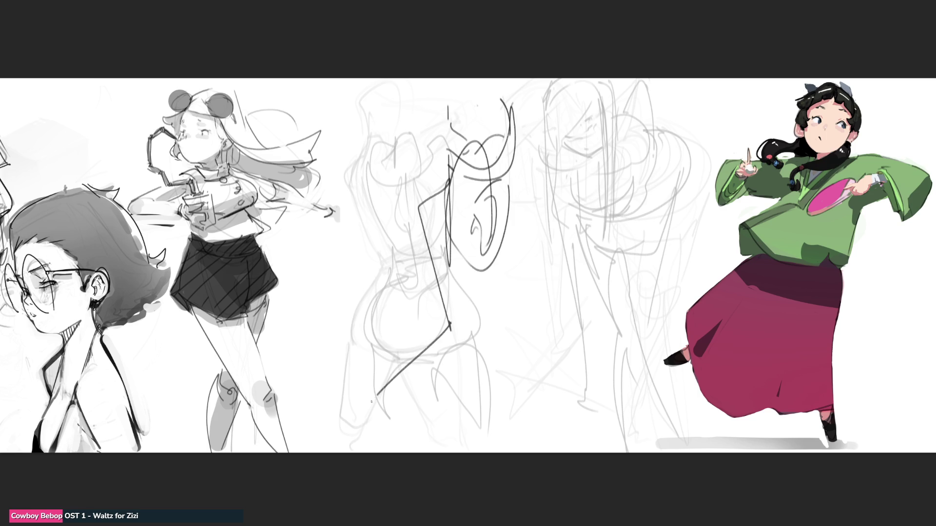
pyautogui.moveTo(449, 334)
pyautogui.mouseDown()
pyautogui.moveTo(371, 403)
pyautogui.moveTo(482, 374)
pyautogui.moveTo(407, 404)
pyautogui.mouseUp()
pyautogui.moveTo(486, 347)
pyautogui.mouseDown()
pyautogui.moveTo(418, 364)
pyautogui.moveTo(496, 360)
pyautogui.moveTo(507, 420)
pyautogui.moveTo(493, 440)
pyautogui.mouseUp()
pyautogui.moveTo(503, 386); pyautogui.dragTo(496, 356)
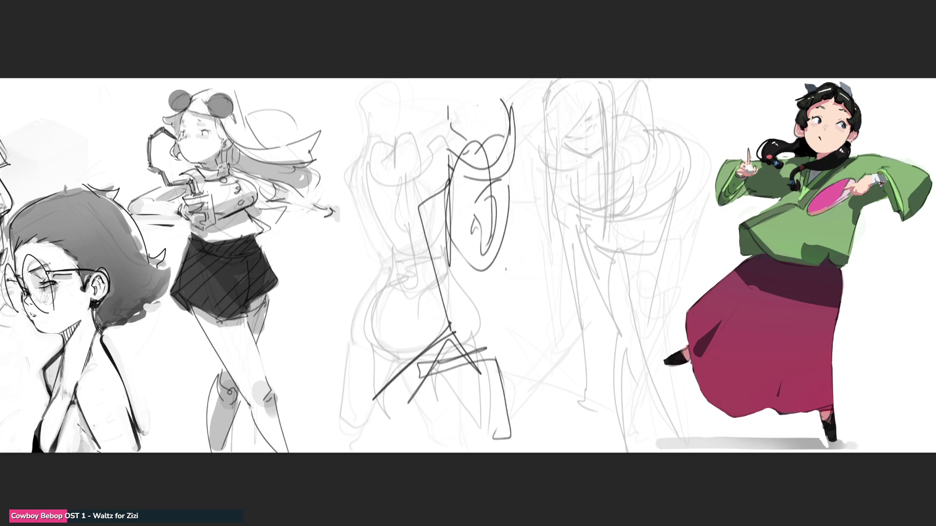
pyautogui.moveTo(497, 202); pyautogui.dragTo(496, 351)
pyautogui.moveTo(507, 254); pyautogui.dragTo(512, 327)
pyautogui.moveTo(497, 218); pyautogui.dragTo(528, 252)
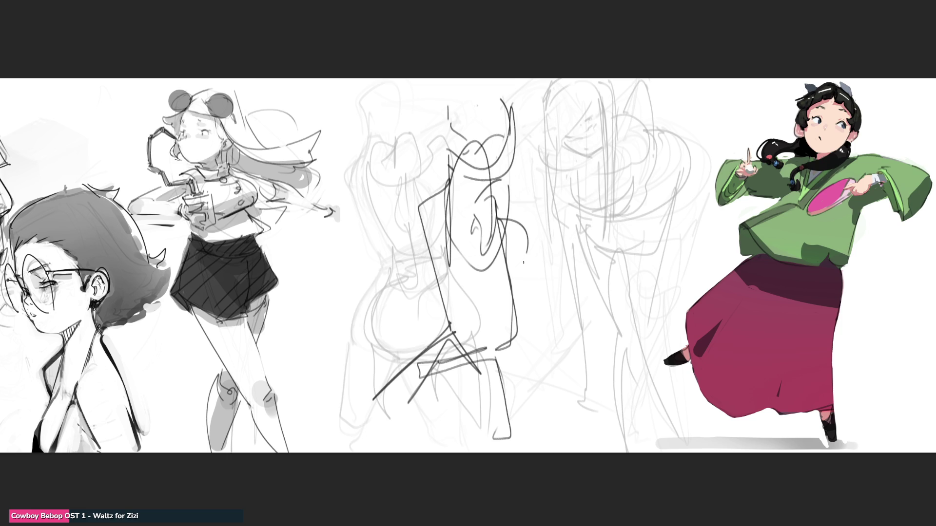
pyautogui.moveTo(483, 195)
pyautogui.mouseDown()
pyautogui.moveTo(463, 300)
pyautogui.moveTo(567, 294)
pyautogui.mouseUp()
pyautogui.moveTo(516, 284); pyautogui.dragTo(590, 303)
pyautogui.moveTo(429, 195)
pyautogui.mouseDown()
pyautogui.moveTo(373, 283)
pyautogui.moveTo(417, 293)
pyautogui.mouseUp()
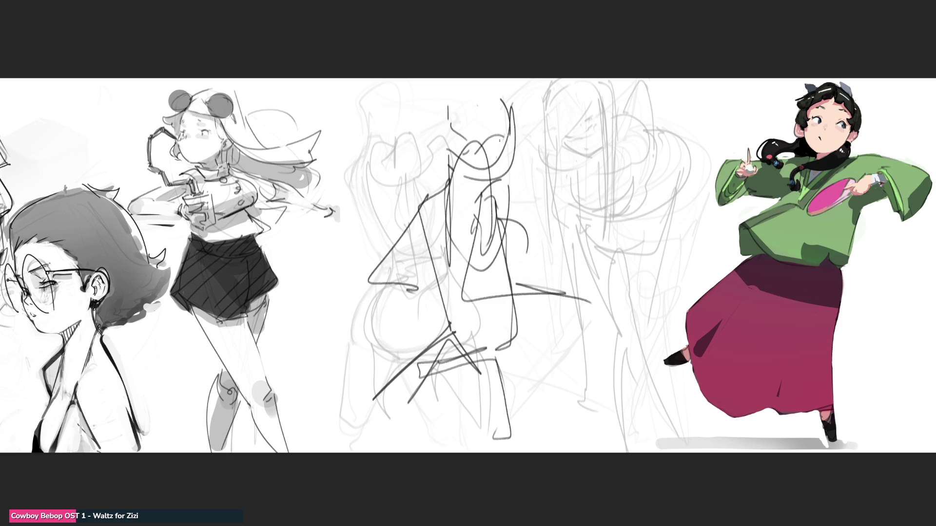
# Add detail and looping strokes around the head, an arm arc and the left torso outline
pyautogui.moveTo(508, 134); pyautogui.dragTo(492, 146)
pyautogui.moveTo(498, 141)
pyautogui.mouseDown()
pyautogui.moveTo(495, 149)
pyautogui.moveTo(523, 146)
pyautogui.moveTo(483, 179)
pyautogui.moveTo(499, 191)
pyautogui.mouseUp()
pyautogui.moveTo(500, 156)
pyautogui.mouseDown()
pyautogui.moveTo(520, 100)
pyautogui.moveTo(520, 129)
pyautogui.mouseUp()
pyautogui.moveTo(434, 160)
pyautogui.mouseDown()
pyautogui.moveTo(438, 174)
pyautogui.moveTo(481, 179)
pyautogui.moveTo(450, 192)
pyautogui.mouseUp()
pyautogui.moveTo(523, 225); pyautogui.dragTo(537, 271)
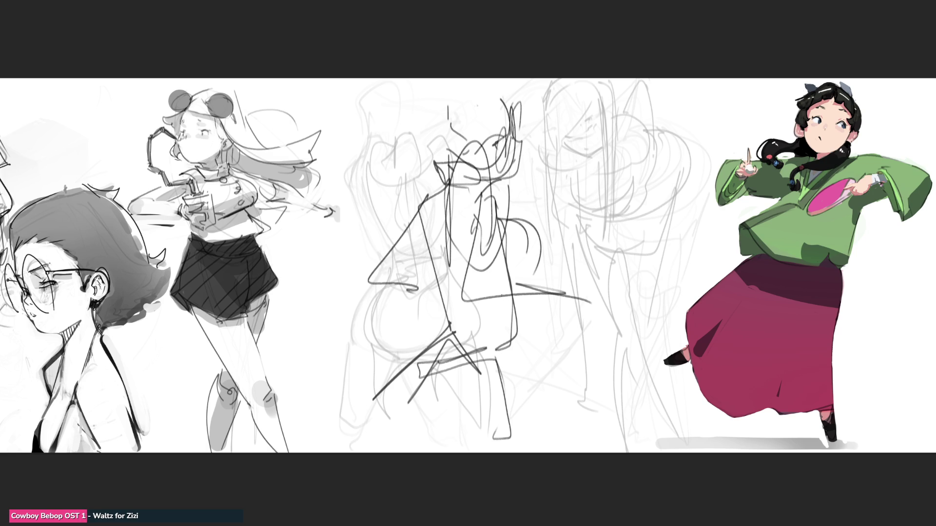
pyautogui.moveTo(449, 180)
pyautogui.mouseDown()
pyautogui.moveTo(411, 209)
pyautogui.moveTo(400, 233)
pyautogui.moveTo(433, 266)
pyautogui.moveTo(487, 234)
pyautogui.moveTo(495, 195)
pyautogui.moveTo(504, 251)
pyautogui.mouseUp()
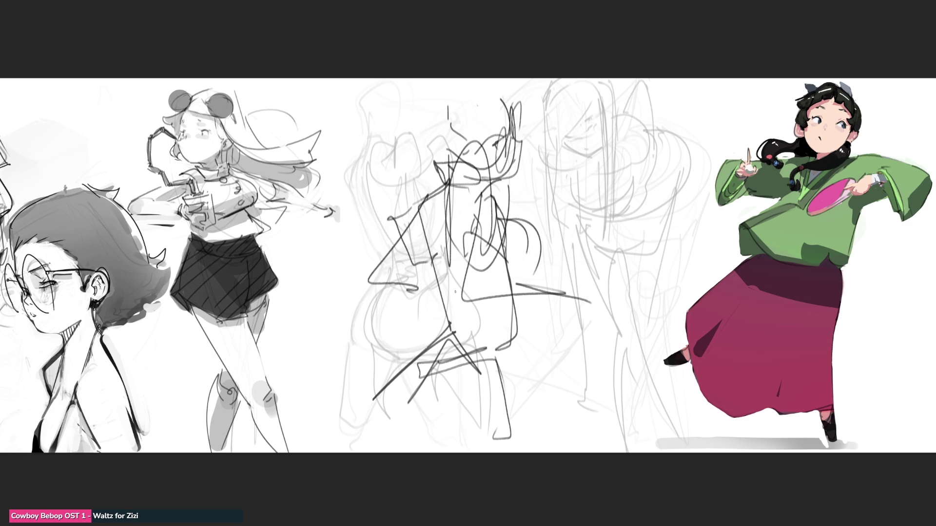
# Sketch the hips, knee arc and thickened leg strokes reaching the canvas bottom
pyautogui.moveTo(432, 266)
pyautogui.mouseDown()
pyautogui.moveTo(446, 325)
pyautogui.moveTo(492, 341)
pyautogui.moveTo(522, 317)
pyautogui.moveTo(524, 346)
pyautogui.mouseUp()
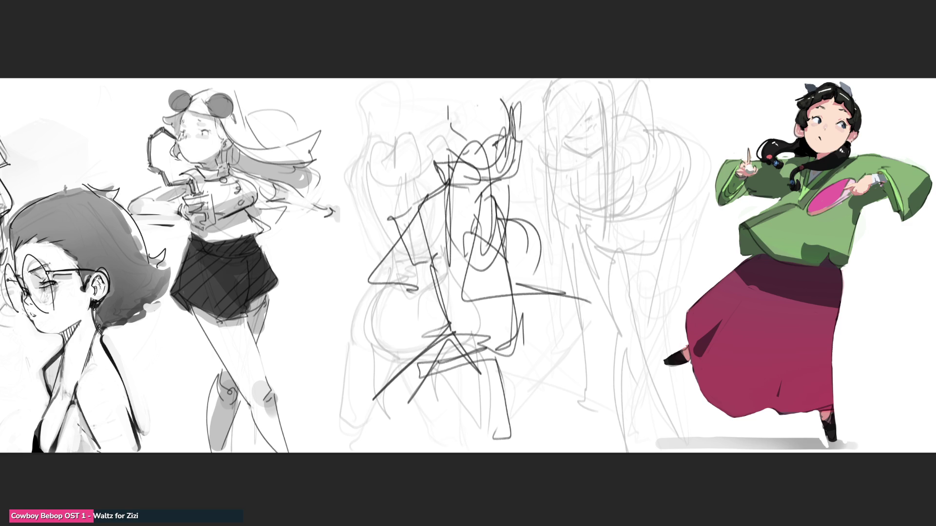
pyautogui.moveTo(440, 337); pyautogui.dragTo(401, 426)
pyautogui.moveTo(438, 384); pyautogui.dragTo(497, 361)
pyautogui.moveTo(495, 351); pyautogui.dragTo(505, 385)
pyautogui.moveTo(505, 383); pyautogui.dragTo(512, 453)
pyautogui.moveTo(440, 339)
pyautogui.mouseDown()
pyautogui.moveTo(367, 410)
pyautogui.moveTo(377, 452)
pyautogui.mouseUp()
pyautogui.moveTo(400, 375); pyautogui.dragTo(365, 404)
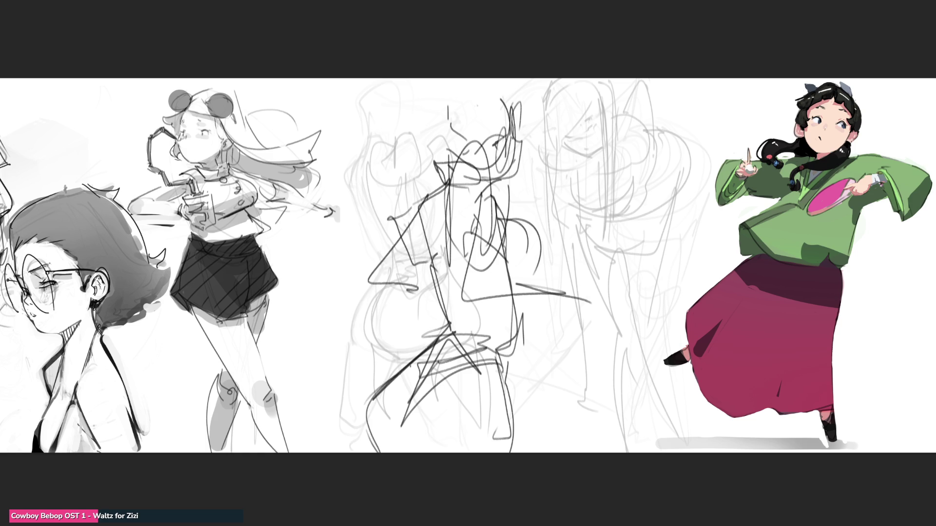
pyautogui.moveTo(417, 361)
pyautogui.mouseDown()
pyautogui.moveTo(385, 390)
pyautogui.moveTo(401, 446)
pyautogui.mouseUp()
# Draw the extended sword arm with a pointed tip, then outline the face and hair at top
pyautogui.moveTo(491, 245)
pyautogui.mouseDown()
pyautogui.moveTo(486, 288)
pyautogui.moveTo(493, 281)
pyautogui.moveTo(557, 298)
pyautogui.mouseUp()
pyautogui.moveTo(469, 311); pyautogui.dragTo(578, 299)
pyautogui.moveTo(576, 291)
pyautogui.mouseDown()
pyautogui.moveTo(575, 311)
pyautogui.moveTo(603, 306)
pyautogui.mouseUp()
pyautogui.moveTo(600, 317); pyautogui.dragTo(590, 308)
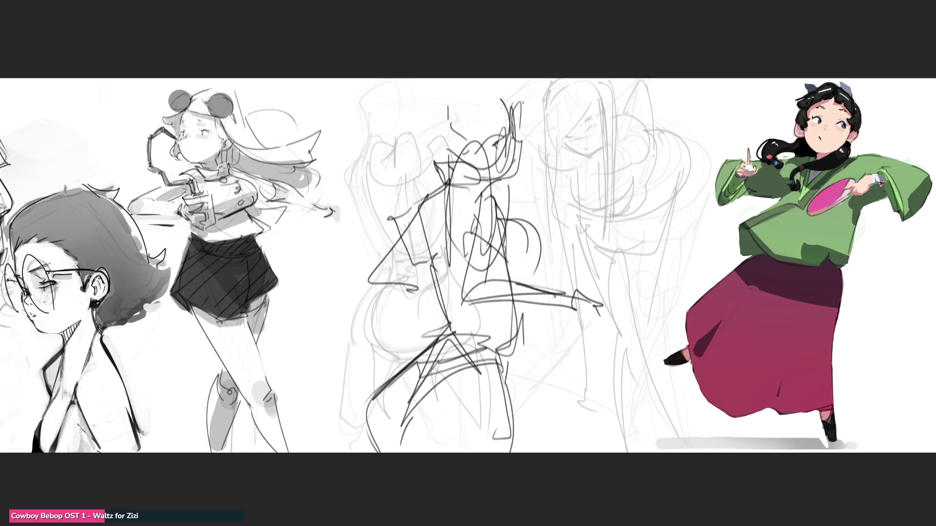
pyautogui.moveTo(486, 128)
pyautogui.mouseDown()
pyautogui.moveTo(510, 112)
pyautogui.moveTo(512, 80)
pyautogui.moveTo(490, 119)
pyautogui.mouseUp()
pyautogui.moveTo(479, 79)
pyautogui.mouseDown()
pyautogui.moveTo(477, 120)
pyautogui.moveTo(444, 149)
pyautogui.moveTo(379, 127)
pyautogui.moveTo(328, 146)
pyautogui.moveTo(369, 166)
pyautogui.moveTo(416, 143)
pyautogui.moveTo(439, 79)
pyautogui.mouseUp()
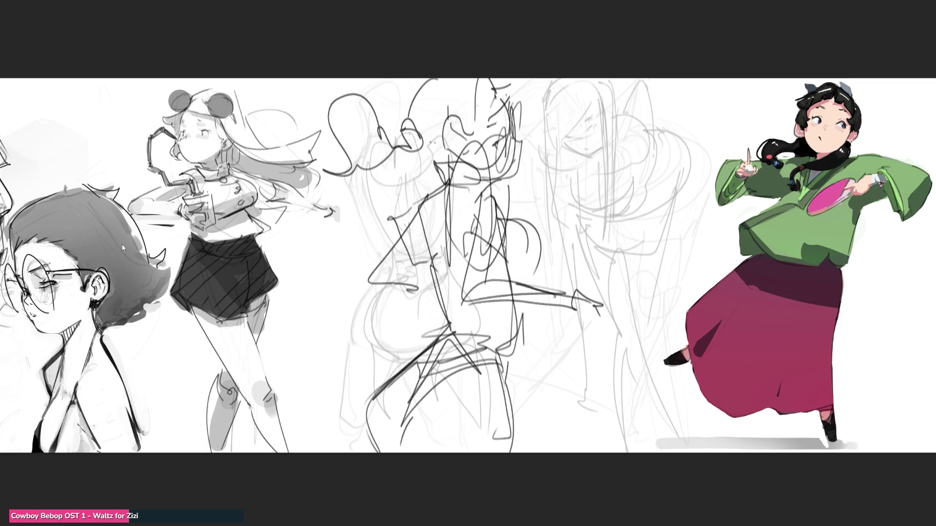
# Flip the middle sketch group horizontally and free-transform it to shift it right
pyautogui.press('h')
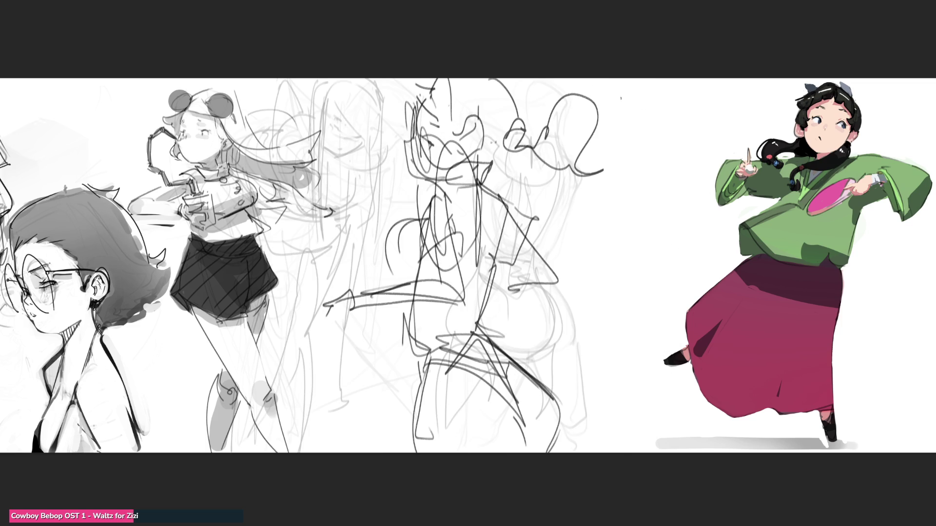
pyautogui.hotkey('ctrl', 't')
pyautogui.moveTo(549, 159); pyautogui.dragTo(633, 160)
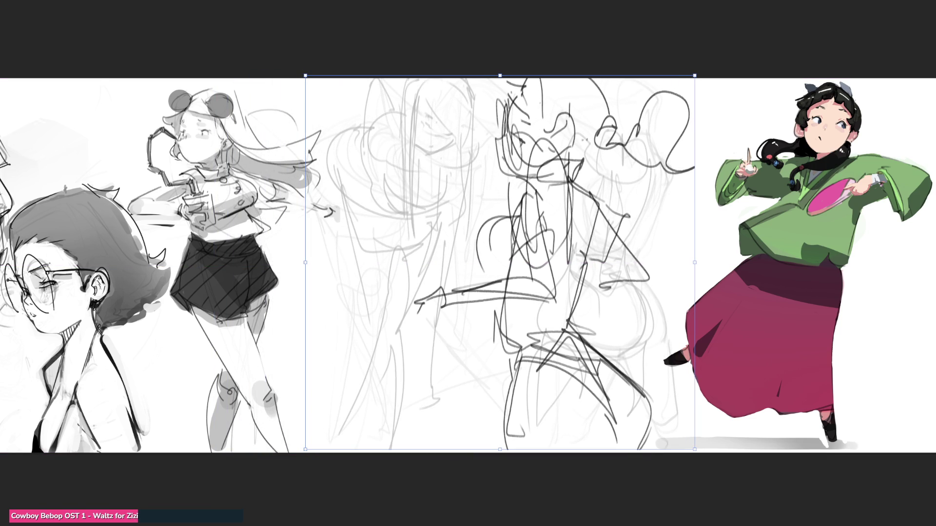
# Commit the move and lower the scribble layer's opacity so its lines turn pale grey
pyautogui.press('Return')
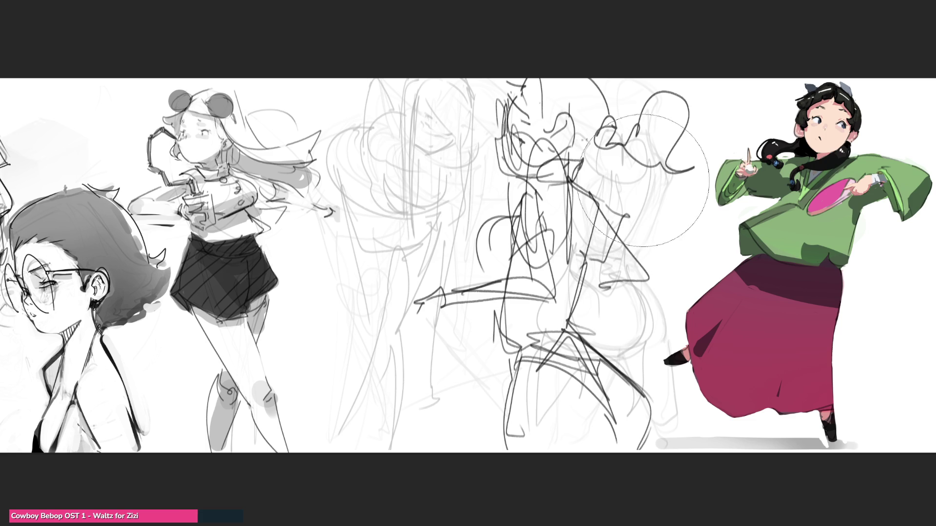
pyautogui.moveTo(644, 146)
pyautogui.mouseDown()
pyautogui.moveTo(561, 204)
pyautogui.moveTo(512, 341)
pyautogui.moveTo(604, 407)
pyautogui.moveTo(488, 338)
pyautogui.moveTo(644, 190)
pyautogui.moveTo(585, 273)
pyautogui.moveTo(909, 476)
pyautogui.mouseUp()
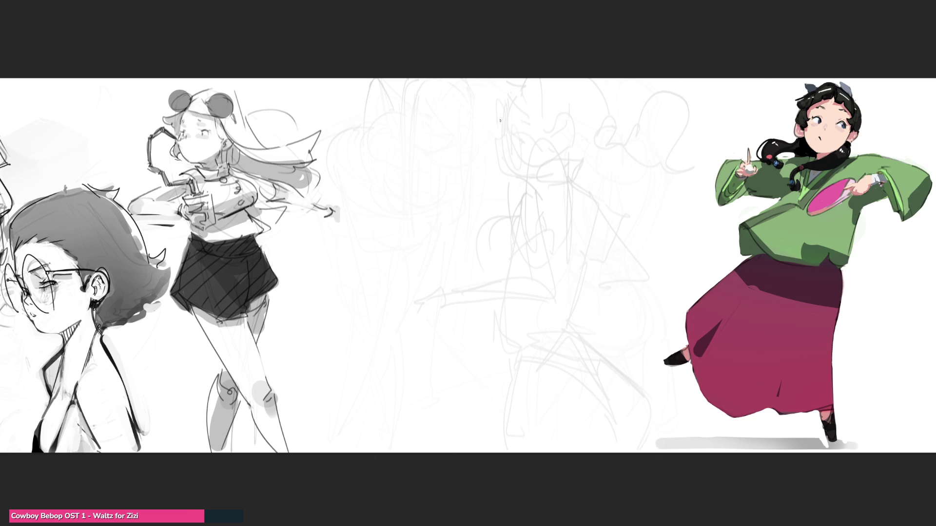
# Redraw darker head, torso base and hooked shoulder lines, undoing the misfired strokes
pyautogui.moveTo(496, 104)
pyautogui.mouseDown()
pyautogui.moveTo(497, 130)
pyautogui.moveTo(502, 115)
pyautogui.moveTo(521, 150)
pyautogui.moveTo(516, 164)
pyautogui.moveTo(525, 150)
pyautogui.moveTo(496, 140)
pyautogui.moveTo(494, 163)
pyautogui.moveTo(527, 181)
pyautogui.mouseUp()
pyautogui.hotkey('ctrl', 'z')
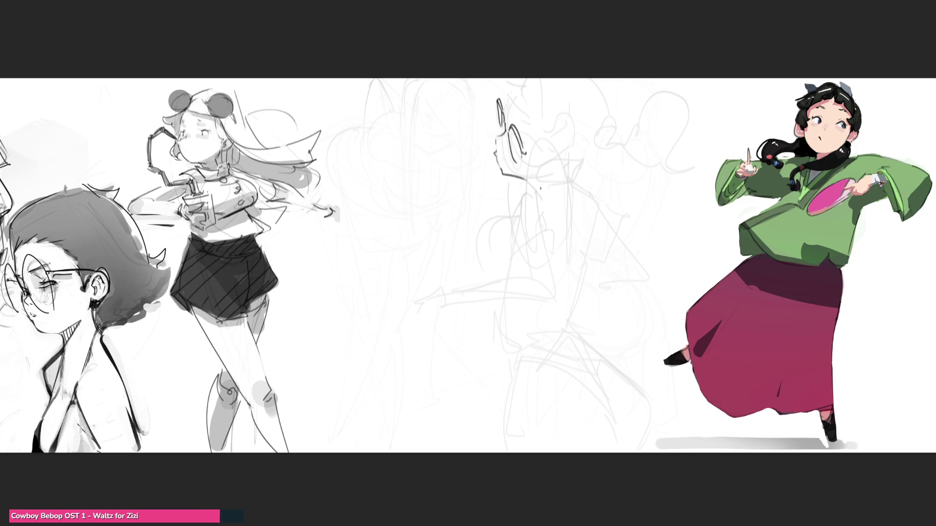
pyautogui.moveTo(512, 195)
pyautogui.mouseDown()
pyautogui.moveTo(545, 187)
pyautogui.moveTo(510, 263)
pyautogui.moveTo(527, 266)
pyautogui.moveTo(559, 238)
pyautogui.moveTo(552, 261)
pyautogui.moveTo(530, 264)
pyautogui.mouseUp()
pyautogui.hotkey('ctrl', 'z')
pyautogui.hotkey('ctrl', 'z')
pyautogui.moveTo(509, 264)
pyautogui.mouseDown()
pyautogui.moveTo(532, 245)
pyautogui.moveTo(555, 259)
pyautogui.mouseUp()
pyautogui.moveTo(546, 208); pyautogui.dragTo(566, 252)
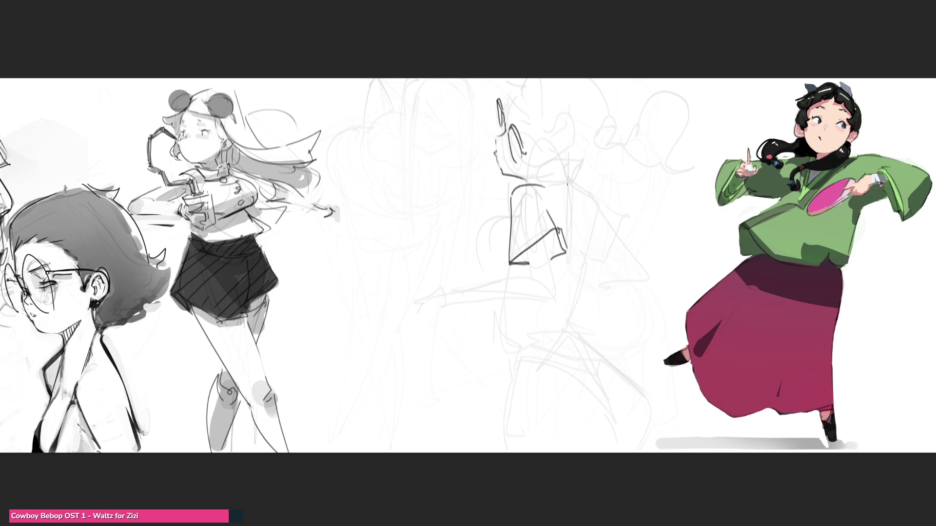
pyautogui.moveTo(515, 181)
pyautogui.mouseDown()
pyautogui.moveTo(557, 181)
pyautogui.moveTo(461, 191)
pyautogui.moveTo(485, 185)
pyautogui.moveTo(441, 228)
pyautogui.moveTo(410, 230)
pyautogui.moveTo(436, 219)
pyautogui.moveTo(441, 227)
pyautogui.mouseUp()
# Rework the leg strokes near the torso and undo failed attempts and head marks
pyautogui.hotkey('ctrl', 'z')
pyautogui.hotkey('ctrl', 'z')
pyautogui.moveTo(461, 186); pyautogui.dragTo(432, 226)
pyautogui.hotkey('ctrl', 'z')
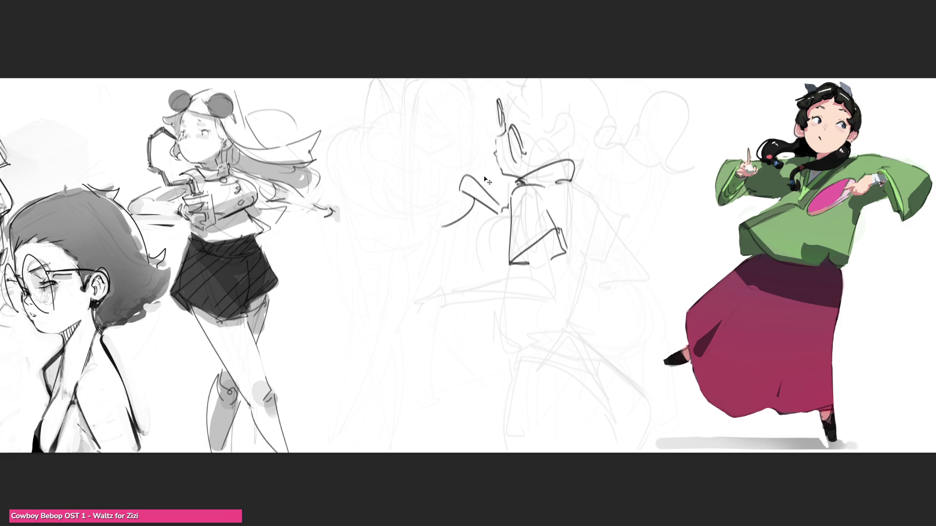
pyautogui.hotkey('ctrl', 'z')
pyautogui.moveTo(463, 188); pyautogui.dragTo(455, 228)
pyautogui.moveTo(482, 202); pyautogui.dragTo(456, 238)
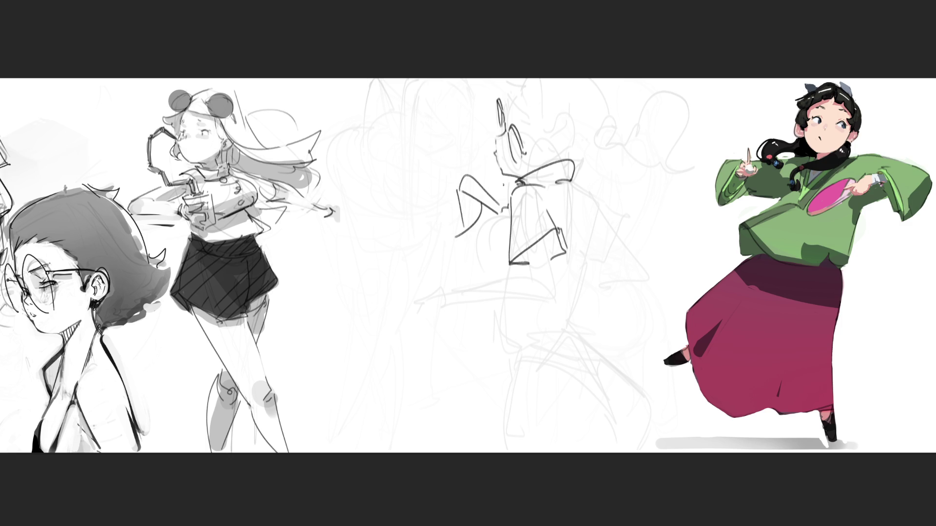
pyautogui.moveTo(528, 153)
pyautogui.mouseDown()
pyautogui.moveTo(572, 156)
pyautogui.moveTo(546, 167)
pyautogui.moveTo(528, 148)
pyautogui.mouseUp()
pyautogui.hotkey('ctrl', 'z')
pyautogui.hotkey('ctrl', 'z')
pyautogui.hotkey('ctrl', 'z')
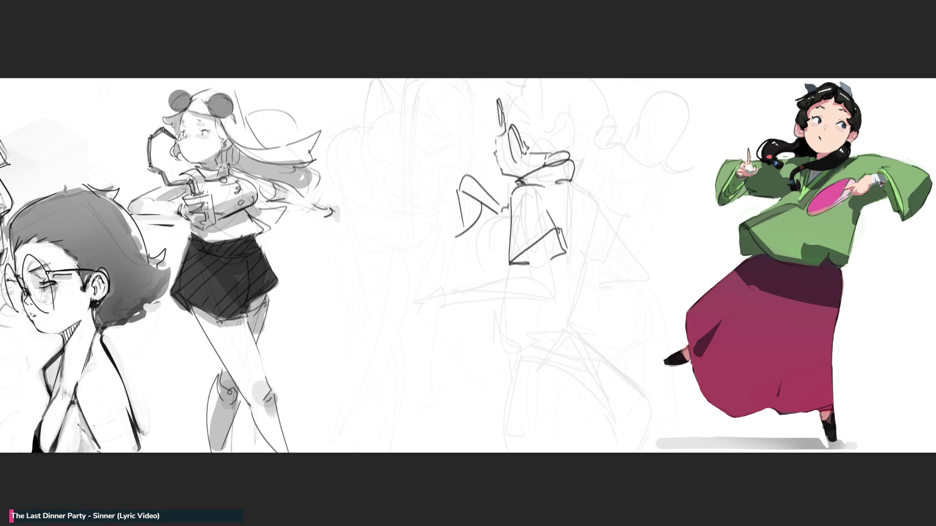
# Outline the hair around the head, the boxy foot and the extended leg lines
pyautogui.moveTo(507, 98)
pyautogui.mouseDown()
pyautogui.moveTo(507, 108)
pyautogui.moveTo(585, 152)
pyautogui.mouseUp()
pyautogui.moveTo(609, 83); pyautogui.dragTo(692, 146)
pyautogui.moveTo(555, 229)
pyautogui.mouseDown()
pyautogui.moveTo(565, 282)
pyautogui.moveTo(541, 282)
pyautogui.mouseUp()
pyautogui.moveTo(444, 293)
pyautogui.mouseDown()
pyautogui.moveTo(477, 310)
pyautogui.moveTo(530, 269)
pyautogui.mouseUp()
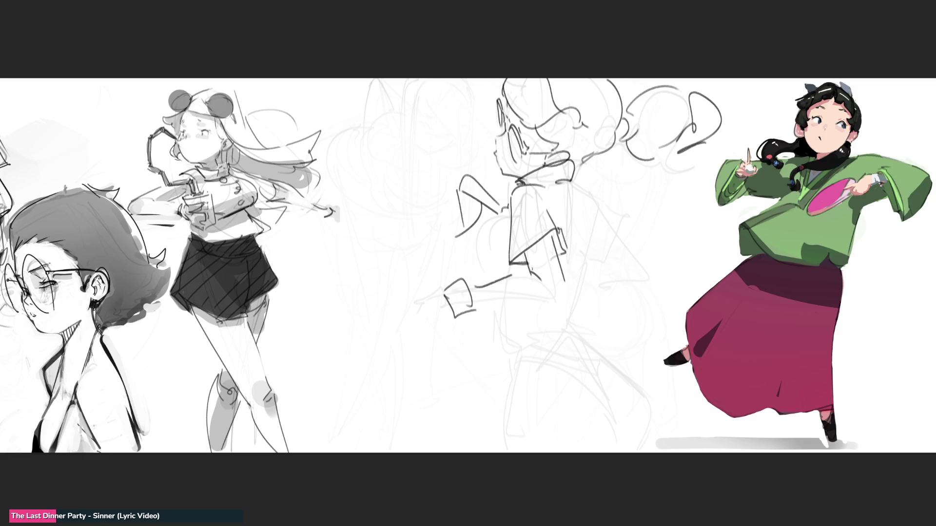
pyautogui.moveTo(474, 306); pyautogui.dragTo(567, 302)
pyautogui.moveTo(472, 305); pyautogui.dragTo(565, 297)
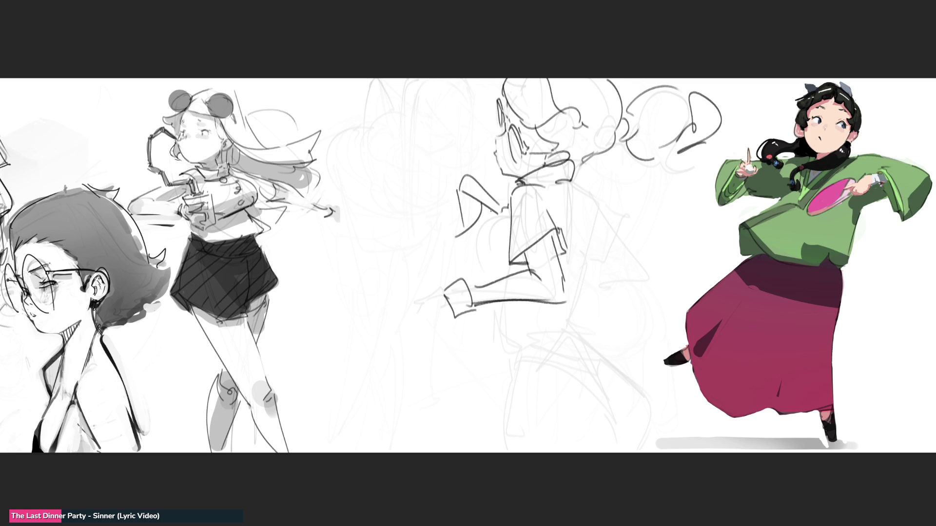
pyautogui.moveTo(441, 292)
pyautogui.mouseDown()
pyautogui.moveTo(426, 304)
pyautogui.moveTo(442, 322)
pyautogui.mouseUp()
# Redraw the hip curve and add the knee, pointed foot, heel, ground line and waist line
pyautogui.moveTo(500, 203)
pyautogui.mouseDown()
pyautogui.moveTo(511, 215)
pyautogui.moveTo(483, 276)
pyautogui.mouseUp()
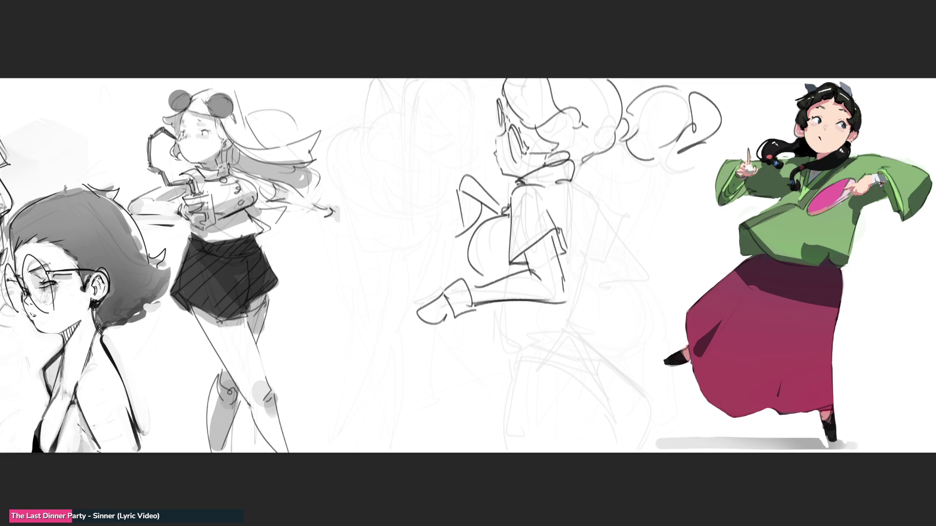
pyautogui.hotkey('ctrl', 'z')
pyautogui.moveTo(507, 216); pyautogui.dragTo(480, 270)
pyautogui.hotkey('ctrl', 'z')
pyautogui.moveTo(504, 214); pyautogui.dragTo(472, 274)
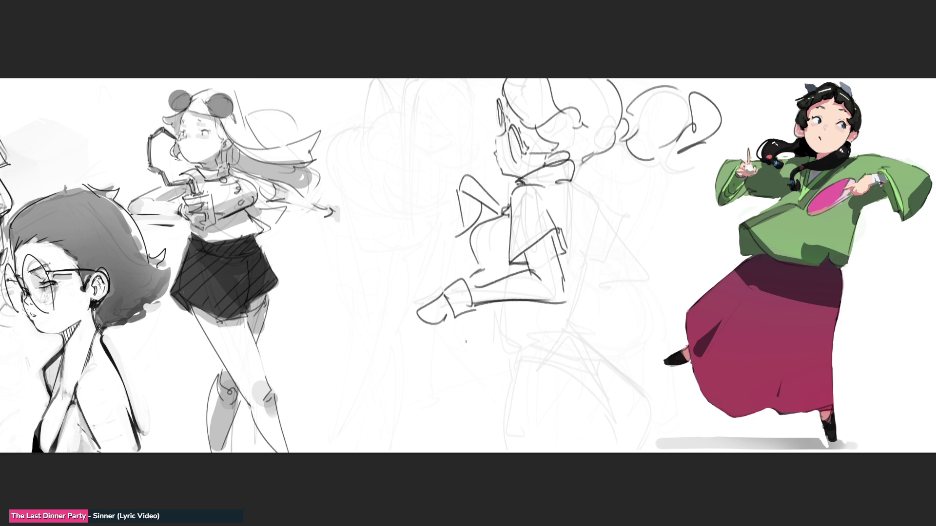
pyautogui.moveTo(458, 323)
pyautogui.mouseDown()
pyautogui.moveTo(452, 342)
pyautogui.moveTo(486, 312)
pyautogui.mouseUp()
pyautogui.moveTo(484, 311); pyautogui.dragTo(497, 328)
pyautogui.moveTo(422, 379)
pyautogui.mouseDown()
pyautogui.moveTo(574, 325)
pyautogui.moveTo(580, 332)
pyautogui.mouseUp()
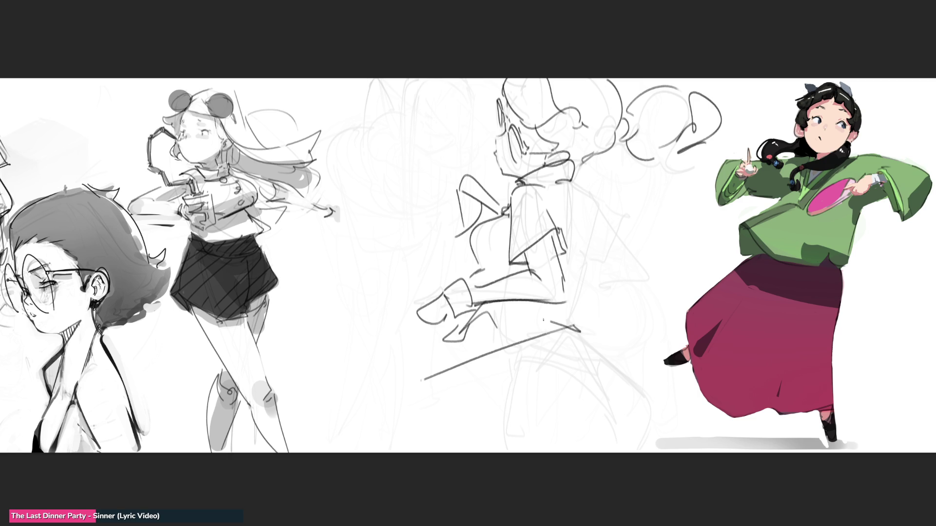
pyautogui.moveTo(524, 315); pyautogui.dragTo(575, 321)
pyautogui.moveTo(578, 257); pyautogui.dragTo(576, 294)
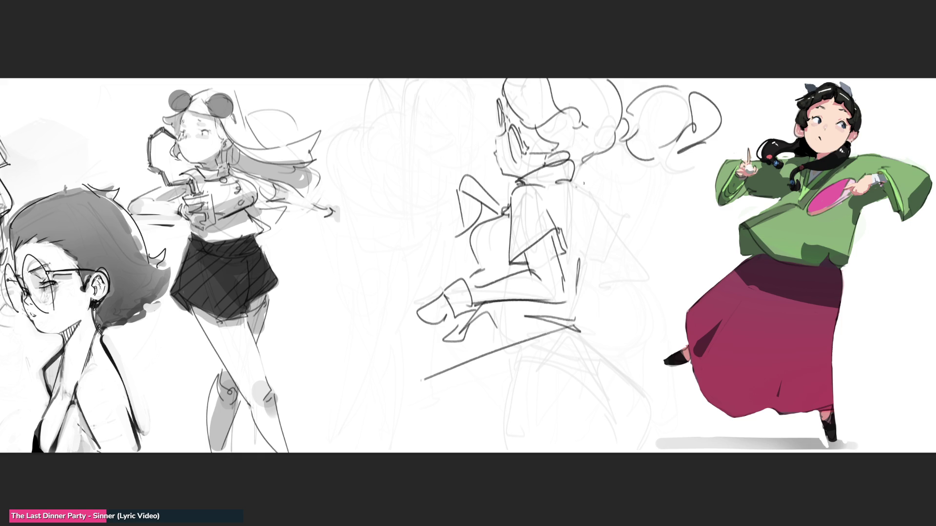
# Sketch the shoulder curve, extended arm, back leg, lower-leg hem and diagonal coat-tail strokes
pyautogui.moveTo(569, 185)
pyautogui.mouseDown()
pyautogui.moveTo(594, 210)
pyautogui.moveTo(599, 249)
pyautogui.mouseUp()
pyautogui.moveTo(620, 192); pyautogui.dragTo(679, 206)
pyautogui.moveTo(614, 237)
pyautogui.mouseDown()
pyautogui.moveTo(685, 210)
pyautogui.moveTo(640, 251)
pyautogui.mouseUp()
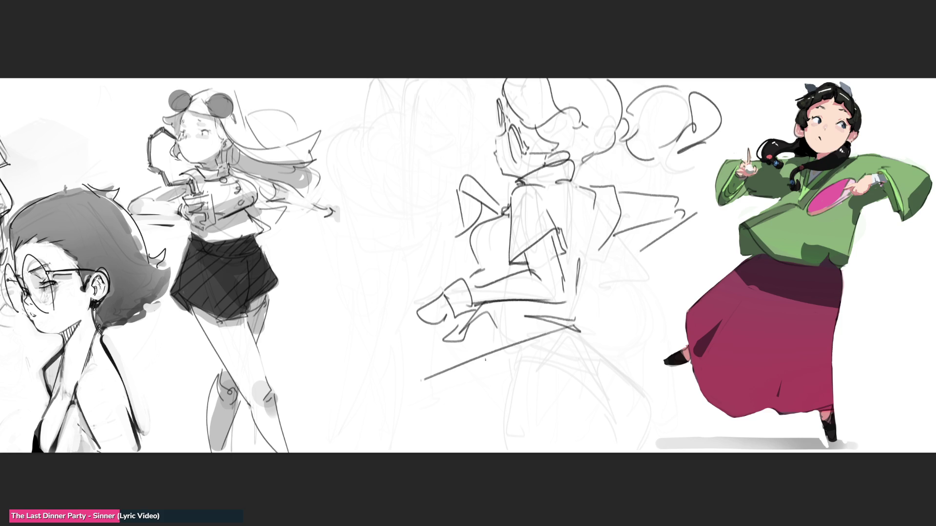
pyautogui.moveTo(482, 355)
pyautogui.mouseDown()
pyautogui.moveTo(507, 375)
pyautogui.moveTo(428, 452)
pyautogui.mouseUp()
pyautogui.hotkey('ctrl', 'z')
pyautogui.moveTo(448, 452)
pyautogui.mouseDown()
pyautogui.moveTo(515, 441)
pyautogui.moveTo(656, 446)
pyautogui.mouseUp()
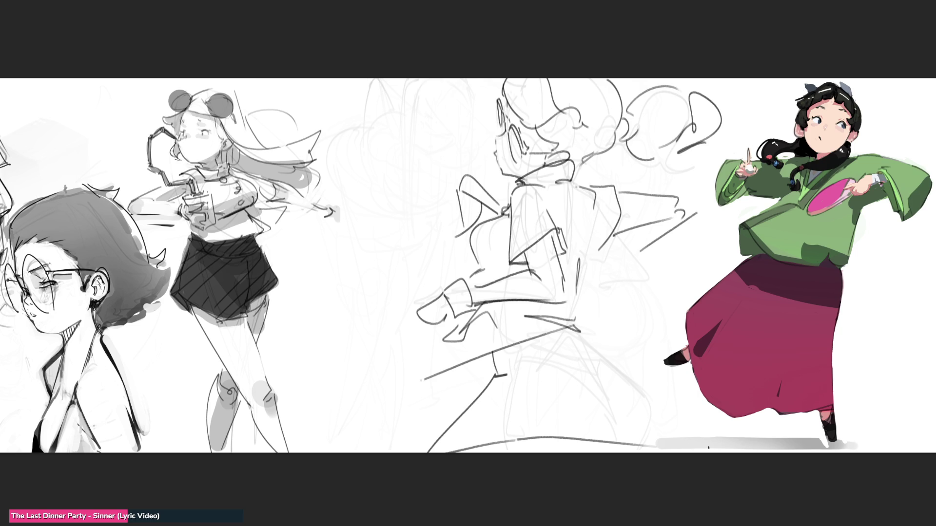
pyautogui.moveTo(527, 388)
pyautogui.mouseDown()
pyautogui.moveTo(527, 436)
pyautogui.moveTo(557, 374)
pyautogui.mouseUp()
pyautogui.moveTo(586, 341); pyautogui.dragTo(640, 404)
pyautogui.moveTo(605, 357)
pyautogui.mouseDown()
pyautogui.moveTo(699, 392)
pyautogui.moveTo(696, 437)
pyautogui.mouseUp()
pyautogui.moveTo(719, 405); pyautogui.dragTo(679, 437)
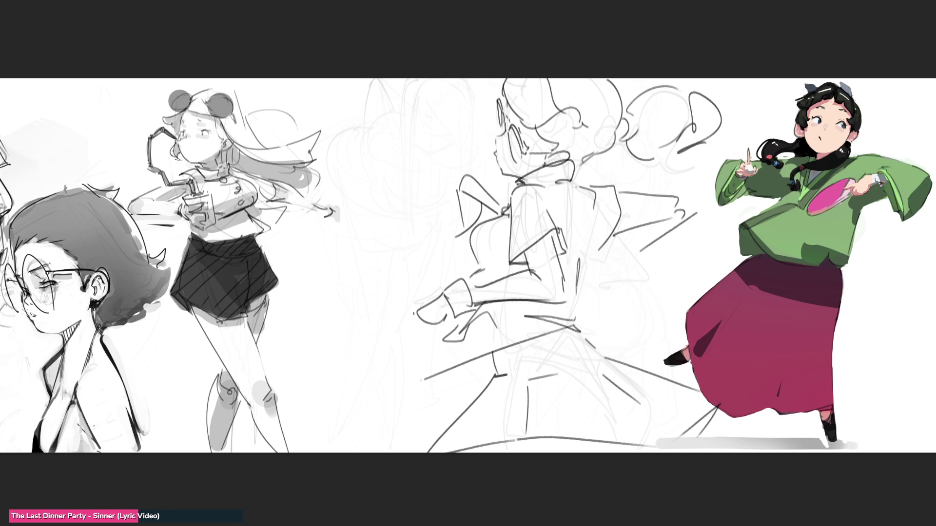
# Touch up the foot and paddle's under-edge, then add a shorter straight line toward the face
pyautogui.moveTo(413, 313)
pyautogui.mouseDown()
pyautogui.moveTo(447, 328)
pyautogui.moveTo(380, 285)
pyautogui.moveTo(431, 281)
pyautogui.mouseUp()
pyautogui.moveTo(358, 311); pyautogui.dragTo(414, 321)
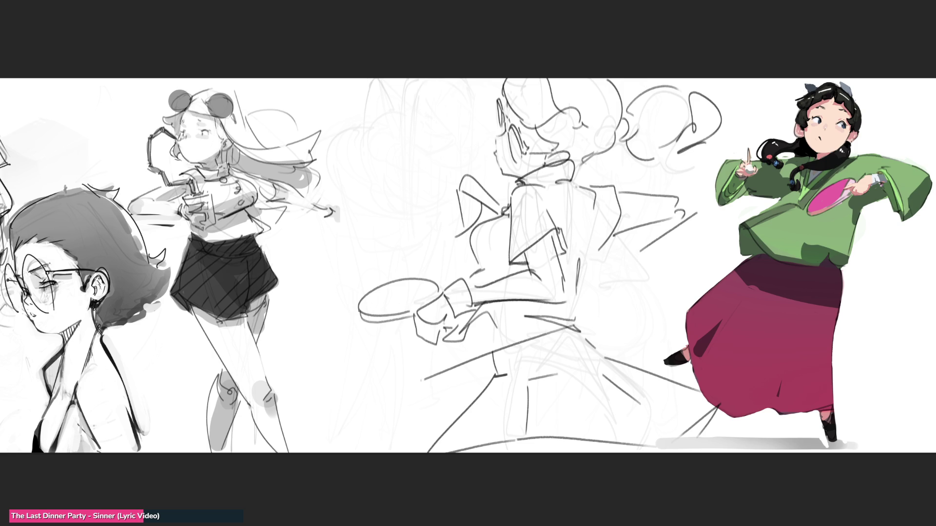
pyautogui.hotkey('ctrl', 'z')
pyautogui.moveTo(353, 309)
pyautogui.mouseDown()
pyautogui.moveTo(411, 314)
pyautogui.moveTo(427, 288)
pyautogui.mouseUp()
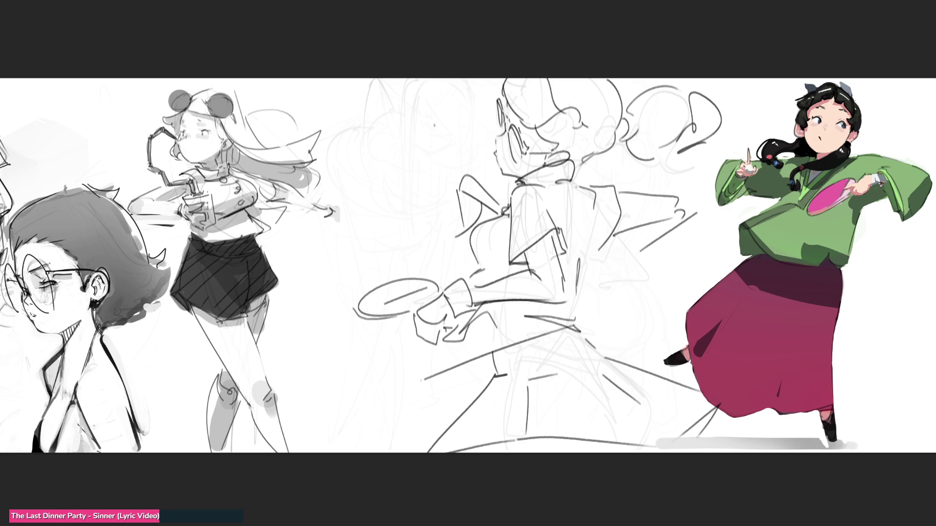
pyautogui.keyDown('shift'); pyautogui.click(495, 155); pyautogui.keyUp('shift')
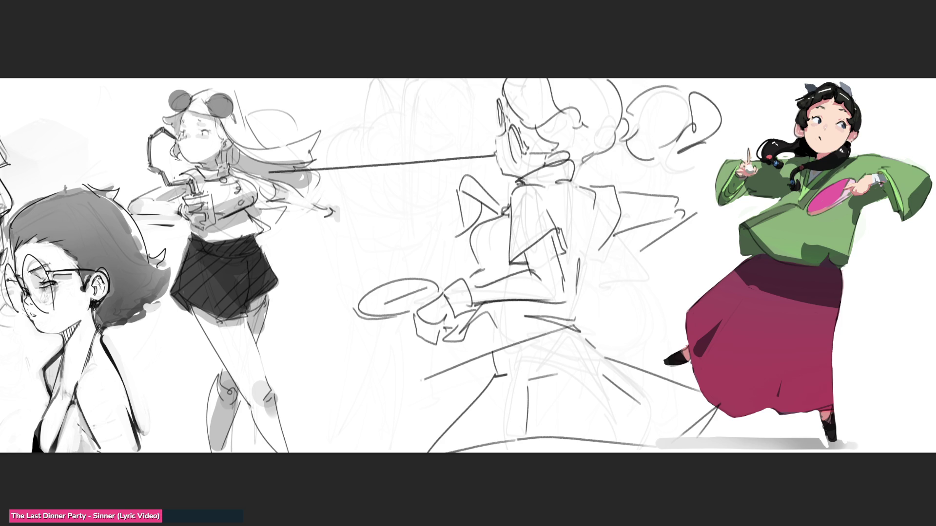
pyautogui.hotkey('ctrl', 'z')
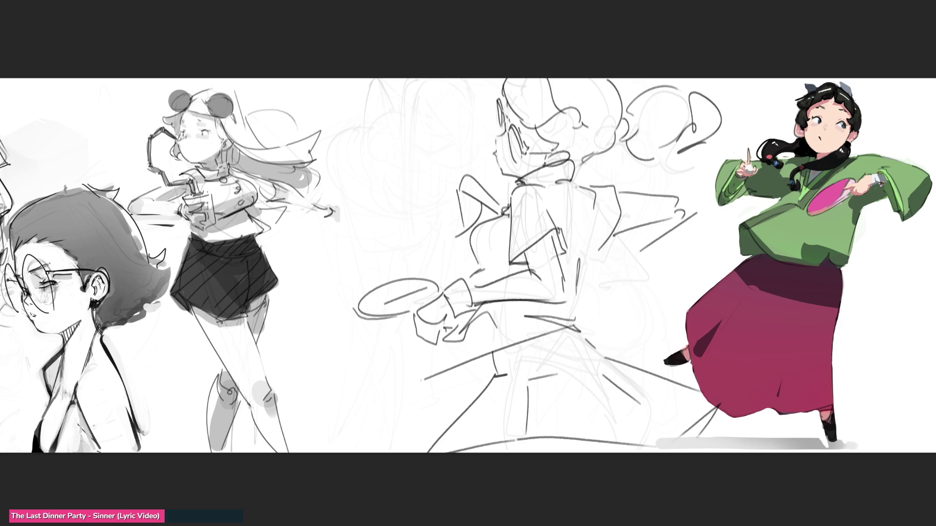
pyautogui.moveTo(399, 162); pyautogui.dragTo(495, 154)
# Try darkening the glasses lens and face profile, undo them, and delete the whole middle sketch
pyautogui.moveTo(516, 139); pyautogui.dragTo(529, 151)
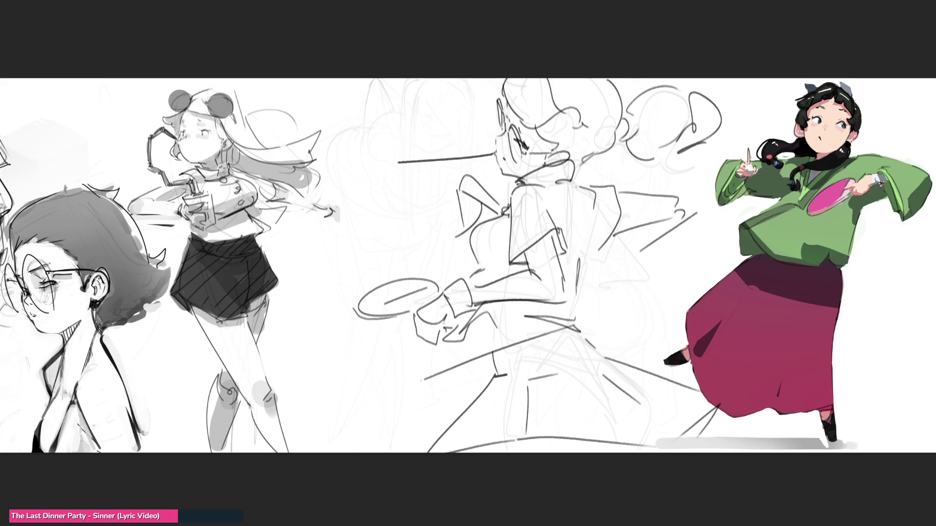
pyautogui.moveTo(499, 138)
pyautogui.mouseDown()
pyautogui.moveTo(509, 135)
pyautogui.moveTo(507, 171)
pyautogui.mouseUp()
pyautogui.hotkey('ctrl', 'z')
pyautogui.hotkey('ctrl', 'z')
pyautogui.hotkey('ctrl', 'z')
pyautogui.moveTo(496, 139); pyautogui.dragTo(502, 177)
pyautogui.hotkey('ctrl', 'z')
pyautogui.press('Delete')
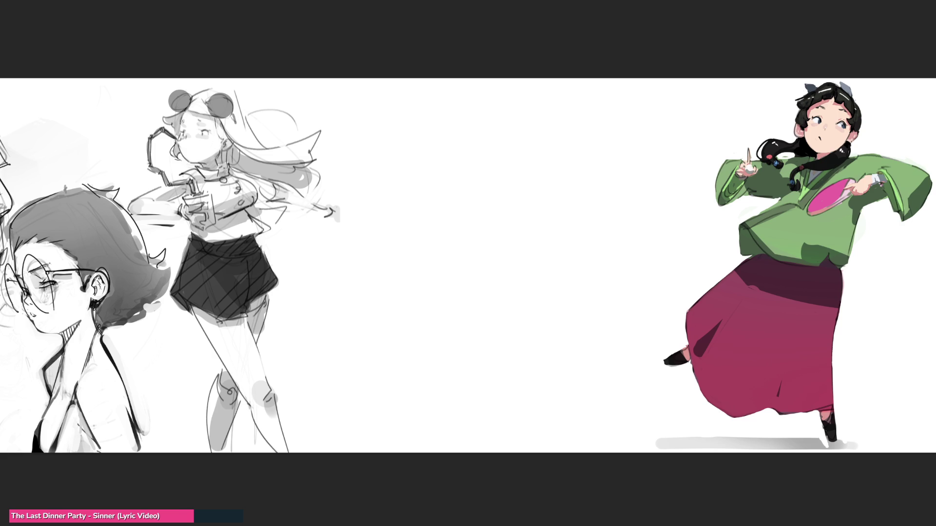
# Zoom in on the blank canvas between the grey sketched girl and the coloured girl
pyautogui.scroll(5, 536, 268)
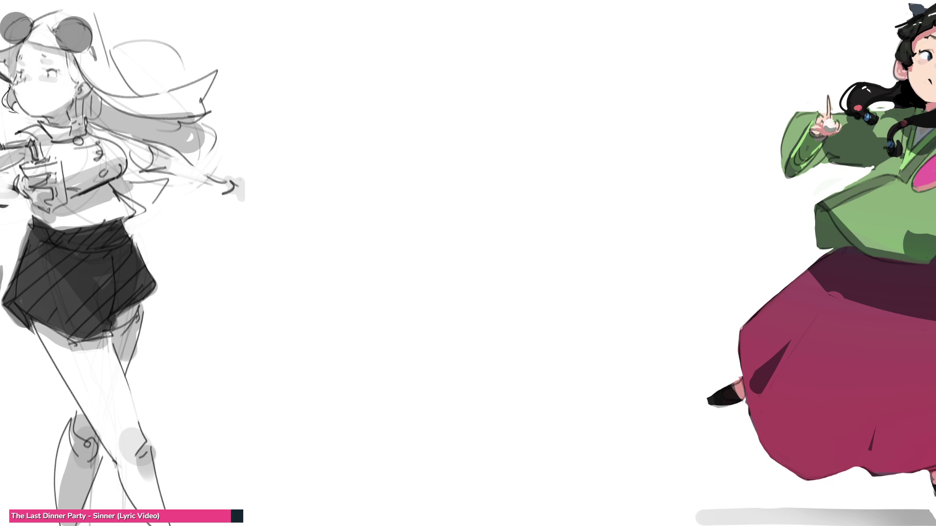
# Paste the masked fighter reference photo, move it to the upper left and enlarge it about double
pyautogui.hotkey('ctrl', 'v')
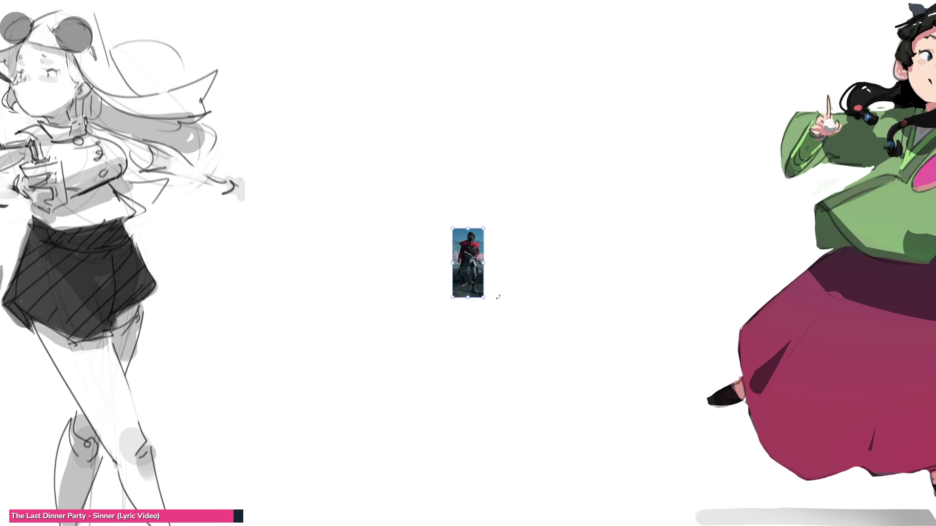
pyautogui.moveTo(474, 265)
pyautogui.mouseDown()
pyautogui.moveTo(300, 79)
pyautogui.moveTo(268, 63)
pyautogui.mouseUp()
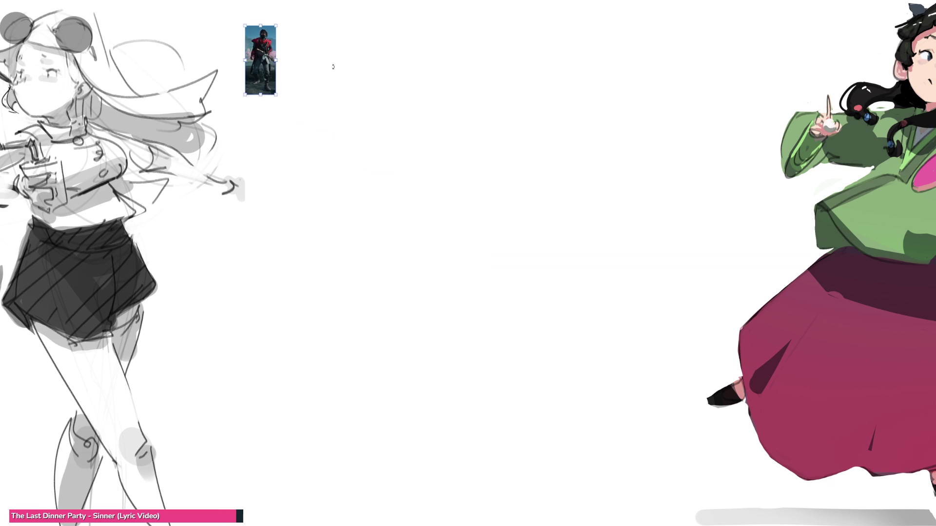
pyautogui.moveTo(276, 95); pyautogui.dragTo(308, 169)
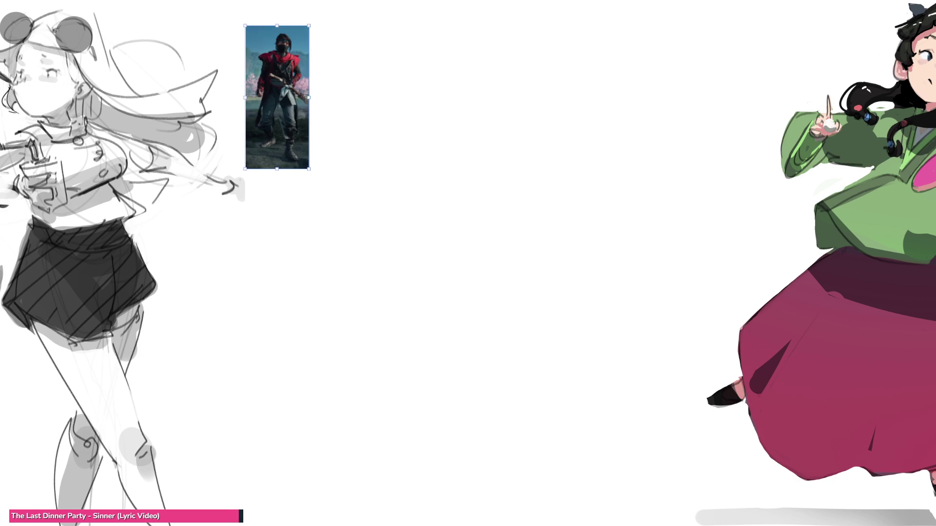
pyautogui.click(516, 157)
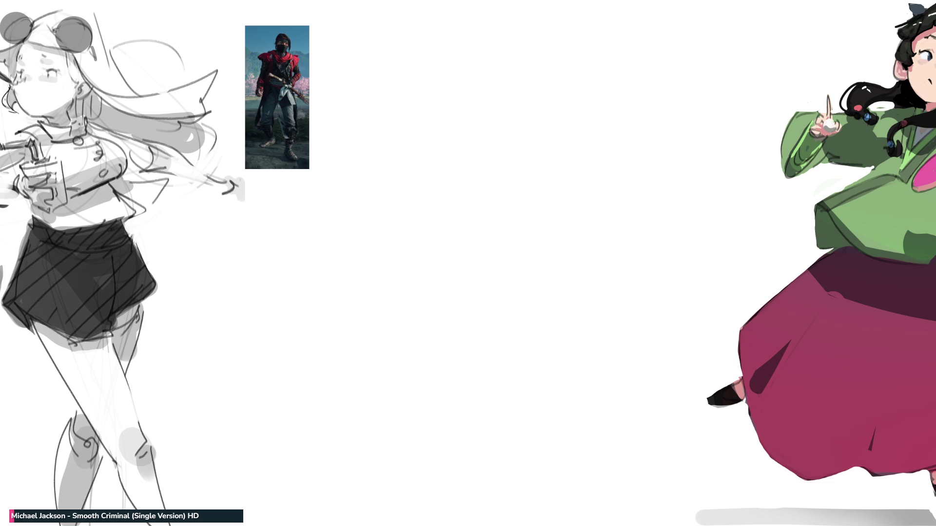
# Scribble loose gesture strokes and the fighter's boxy outer shape in the blank middle
pyautogui.moveTo(467, 66)
pyautogui.mouseDown()
pyautogui.moveTo(429, 103)
pyautogui.moveTo(528, 73)
pyautogui.mouseUp()
pyautogui.moveTo(497, 107); pyautogui.dragTo(450, 158)
pyautogui.moveTo(587, 111); pyautogui.dragTo(502, 137)
pyautogui.moveTo(434, 129); pyautogui.dragTo(491, 178)
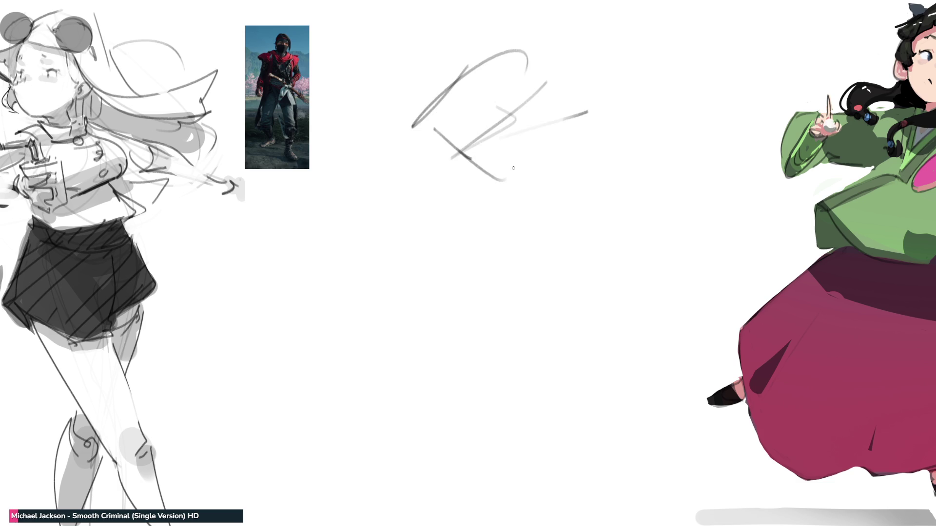
pyautogui.moveTo(494, 71)
pyautogui.mouseDown()
pyautogui.moveTo(554, 41)
pyautogui.moveTo(587, 112)
pyautogui.mouseUp()
pyautogui.moveTo(587, 112)
pyautogui.mouseDown()
pyautogui.moveTo(528, 174)
pyautogui.moveTo(483, 179)
pyautogui.mouseUp()
pyautogui.moveTo(486, 184); pyautogui.dragTo(491, 195)
# Sweep looping gesture curves and a zig-zag through the figure
pyautogui.moveTo(473, 82)
pyautogui.mouseDown()
pyautogui.moveTo(560, 146)
pyautogui.moveTo(434, 194)
pyautogui.mouseUp()
pyautogui.moveTo(446, 187)
pyautogui.mouseDown()
pyautogui.moveTo(471, 208)
pyautogui.moveTo(579, 150)
pyautogui.mouseUp()
pyautogui.moveTo(581, 192); pyautogui.dragTo(596, 206)
pyautogui.moveTo(410, 144); pyautogui.dragTo(394, 249)
pyautogui.moveTo(393, 63)
pyautogui.mouseDown()
pyautogui.moveTo(478, 204)
pyautogui.moveTo(449, 243)
pyautogui.mouseUp()
pyautogui.moveTo(358, 246)
pyautogui.mouseDown()
pyautogui.moveTo(545, 160)
pyautogui.moveTo(598, 239)
pyautogui.mouseUp()
pyautogui.moveTo(322, 161); pyautogui.dragTo(468, 121)
pyautogui.moveTo(313, 191)
pyautogui.mouseDown()
pyautogui.moveTo(363, 266)
pyautogui.moveTo(493, 343)
pyautogui.moveTo(541, 352)
pyautogui.mouseUp()
# Scribble the fighter's lower body and the arc on the right
pyautogui.moveTo(549, 364); pyautogui.dragTo(517, 380)
pyautogui.moveTo(556, 349)
pyautogui.mouseDown()
pyautogui.moveTo(414, 353)
pyautogui.moveTo(449, 200)
pyautogui.mouseUp()
pyautogui.moveTo(465, 346)
pyautogui.mouseDown()
pyautogui.moveTo(585, 173)
pyautogui.moveTo(531, 342)
pyautogui.mouseUp()
pyautogui.moveTo(483, 261); pyautogui.dragTo(454, 368)
pyautogui.moveTo(453, 368); pyautogui.dragTo(480, 344)
# Add diagonal and vertical gesture strokes across the upper figure
pyautogui.moveTo(528, 273); pyautogui.dragTo(504, 321)
pyautogui.moveTo(359, 146)
pyautogui.mouseDown()
pyautogui.moveTo(432, 187)
pyautogui.moveTo(757, 247)
pyautogui.mouseUp()
pyautogui.moveTo(651, 117); pyautogui.dragTo(668, 202)
pyautogui.moveTo(636, 86); pyautogui.dragTo(555, 139)
pyautogui.moveTo(572, 63); pyautogui.dragTo(536, 161)
pyautogui.moveTo(574, 22)
pyautogui.mouseDown()
pyautogui.moveTo(554, 152)
pyautogui.moveTo(480, 181)
pyautogui.mouseUp()
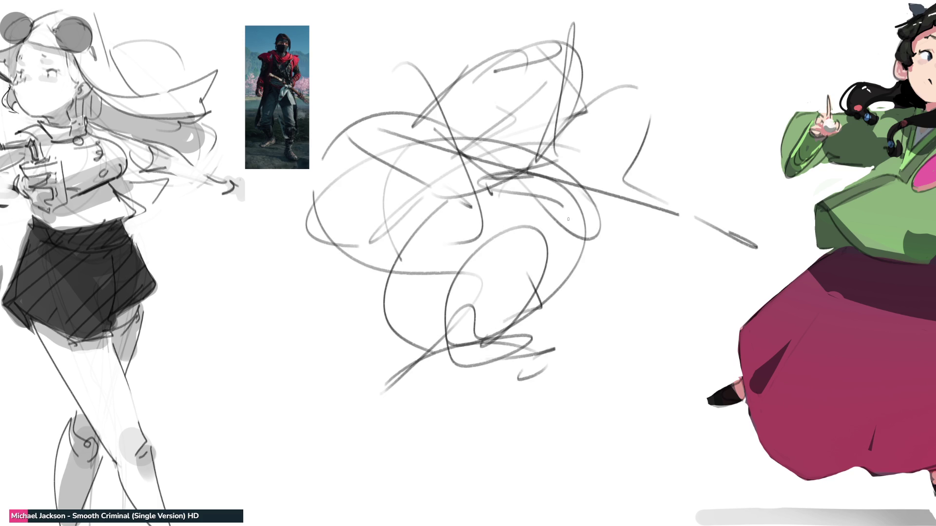
# Sketch V-shaped leg strokes and the wide stance at the bottom
pyautogui.moveTo(565, 204); pyautogui.dragTo(511, 337)
pyautogui.moveTo(442, 371)
pyautogui.mouseDown()
pyautogui.moveTo(556, 350)
pyautogui.moveTo(486, 408)
pyautogui.mouseUp()
pyautogui.moveTo(414, 391); pyautogui.dragTo(520, 412)
pyautogui.moveTo(414, 392)
pyautogui.mouseDown()
pyautogui.moveTo(571, 389)
pyautogui.moveTo(624, 467)
pyautogui.mouseUp()
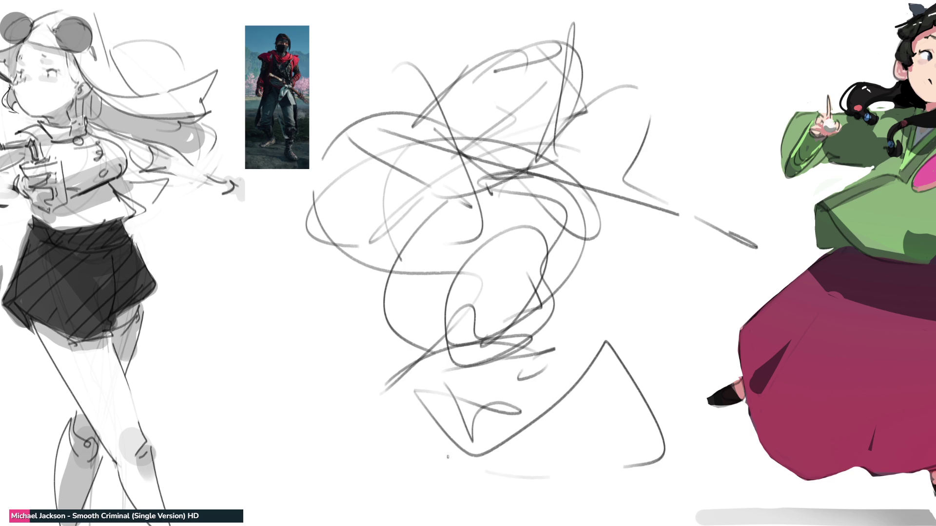
pyautogui.moveTo(404, 412)
pyautogui.mouseDown()
pyautogui.moveTo(553, 468)
pyautogui.moveTo(607, 361)
pyautogui.moveTo(655, 456)
pyautogui.mouseUp()
# Draw the long diagonal sword line, fade the scribble to light grey, and start a dark mask eye line
pyautogui.moveTo(355, 68); pyautogui.dragTo(419, 112)
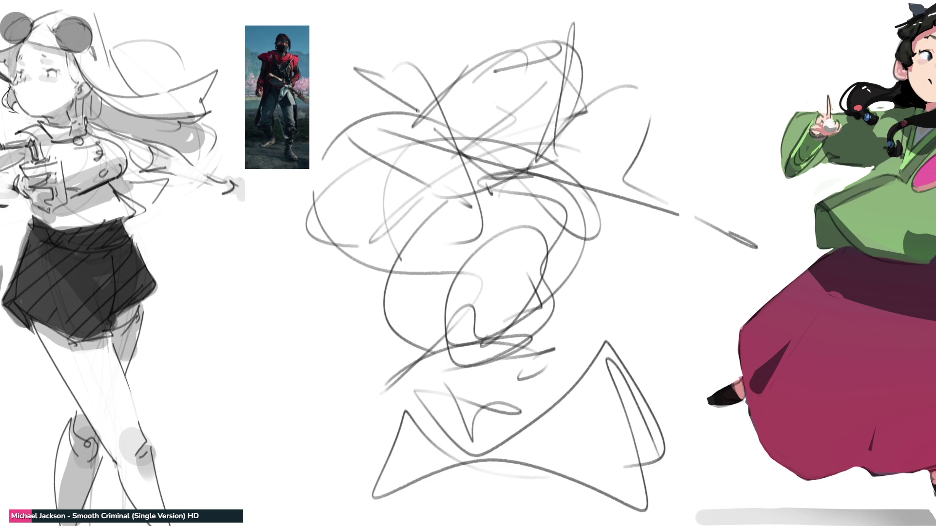
pyautogui.moveTo(292, 47)
pyautogui.mouseDown()
pyautogui.moveTo(598, 193)
pyautogui.moveTo(785, 312)
pyautogui.mouseUp()
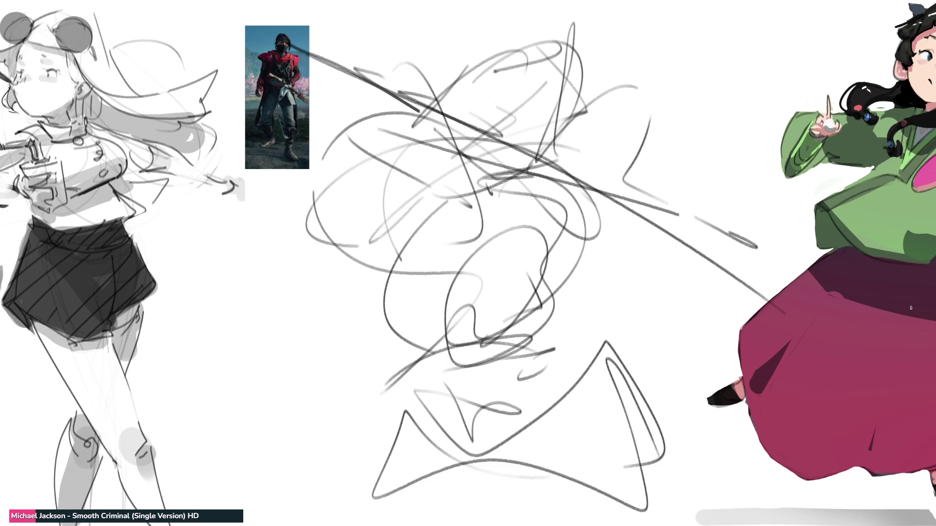
pyautogui.moveTo(829, 219)
pyautogui.mouseDown()
pyautogui.moveTo(633, 243)
pyautogui.moveTo(439, 390)
pyautogui.moveTo(829, 468)
pyautogui.mouseUp()
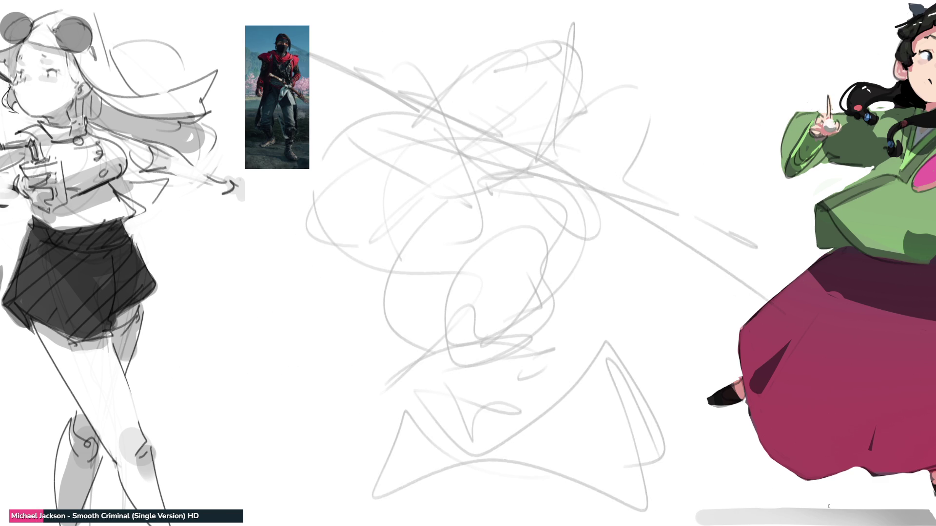
pyautogui.moveTo(489, 109)
pyautogui.mouseDown()
pyautogui.moveTo(545, 113)
pyautogui.moveTo(563, 140)
pyautogui.moveTo(560, 126)
pyautogui.moveTo(535, 170)
pyautogui.mouseUp()
# Replace the test strokes with a dark jaw line, a stroke above the eye, and strokes beside the face
pyautogui.hotkey('ctrl', 'z')
pyautogui.hotkey('ctrl', 'z')
pyautogui.moveTo(477, 145); pyautogui.dragTo(532, 172)
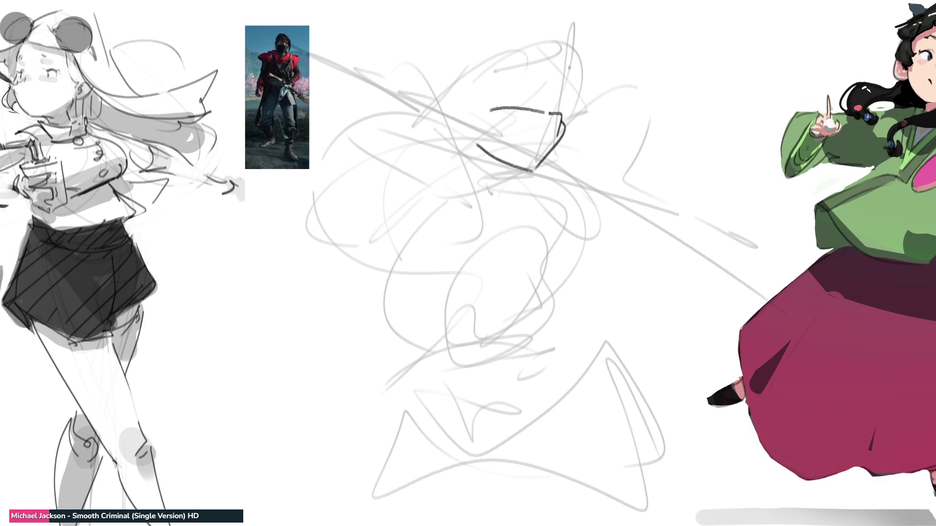
pyautogui.moveTo(516, 91)
pyautogui.mouseDown()
pyautogui.moveTo(544, 101)
pyautogui.moveTo(532, 81)
pyautogui.mouseUp()
pyautogui.moveTo(576, 53)
pyautogui.mouseDown()
pyautogui.moveTo(573, 111)
pyautogui.moveTo(533, 83)
pyautogui.mouseUp()
pyautogui.moveTo(579, 47)
pyautogui.mouseDown()
pyautogui.moveTo(588, 81)
pyautogui.moveTo(632, 106)
pyautogui.moveTo(631, 124)
pyautogui.moveTo(504, 48)
pyautogui.moveTo(539, 61)
pyautogui.moveTo(454, 99)
pyautogui.mouseUp()
# Darken the top of the head, redrawing its top-left edge after an undo
pyautogui.moveTo(541, 34)
pyautogui.mouseDown()
pyautogui.moveTo(443, 98)
pyautogui.moveTo(432, 117)
pyautogui.mouseUp()
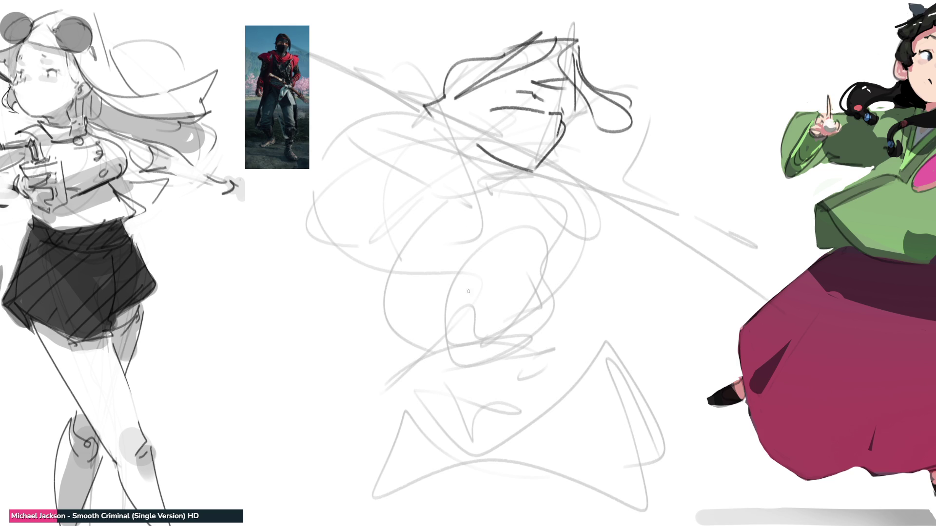
pyautogui.hotkey('ctrl', 'z')
pyautogui.moveTo(569, 33)
pyautogui.mouseDown()
pyautogui.moveTo(462, 95)
pyautogui.moveTo(475, 101)
pyautogui.mouseUp()
pyautogui.moveTo(482, 45)
pyautogui.mouseDown()
pyautogui.moveTo(449, 104)
pyautogui.moveTo(463, 105)
pyautogui.mouseUp()
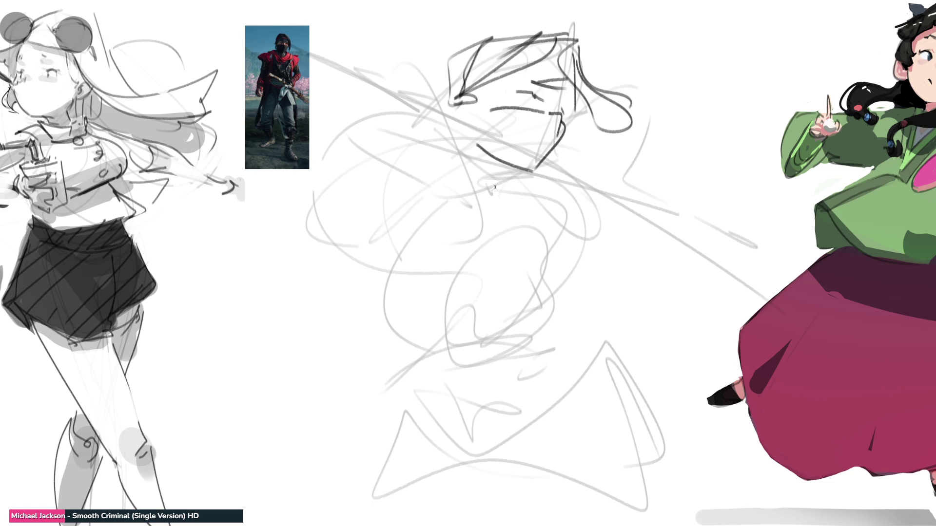
# Draw the jaw ending in a V chin, the collar below, and two short torso strokes
pyautogui.moveTo(512, 164); pyautogui.dragTo(455, 139)
pyautogui.moveTo(452, 137); pyautogui.dragTo(442, 178)
pyautogui.hotkey('ctrl', 'z')
pyautogui.moveTo(466, 117); pyautogui.dragTo(491, 196)
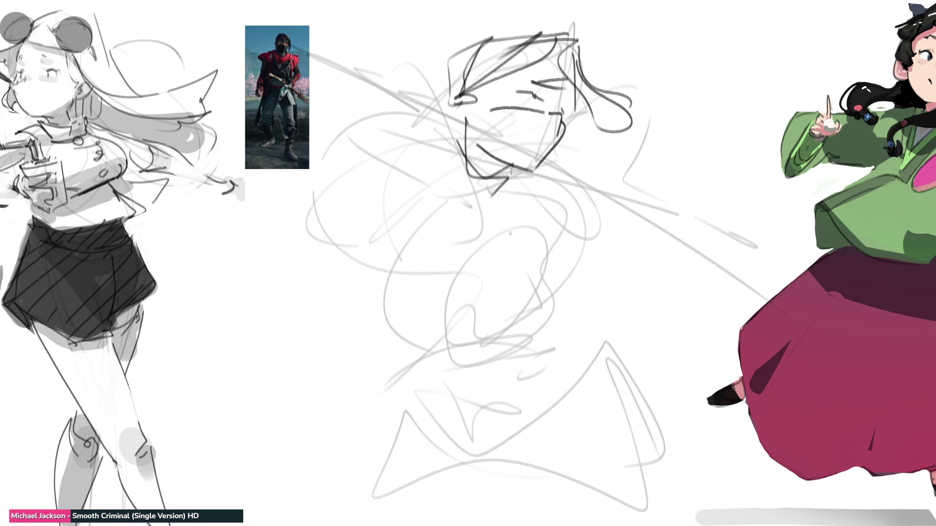
pyautogui.moveTo(455, 122)
pyautogui.mouseDown()
pyautogui.moveTo(452, 146)
pyautogui.moveTo(510, 173)
pyautogui.mouseUp()
pyautogui.moveTo(437, 148)
pyautogui.mouseDown()
pyautogui.moveTo(529, 171)
pyautogui.moveTo(560, 250)
pyautogui.moveTo(503, 253)
pyautogui.mouseUp()
pyautogui.moveTo(524, 272); pyautogui.dragTo(511, 271)
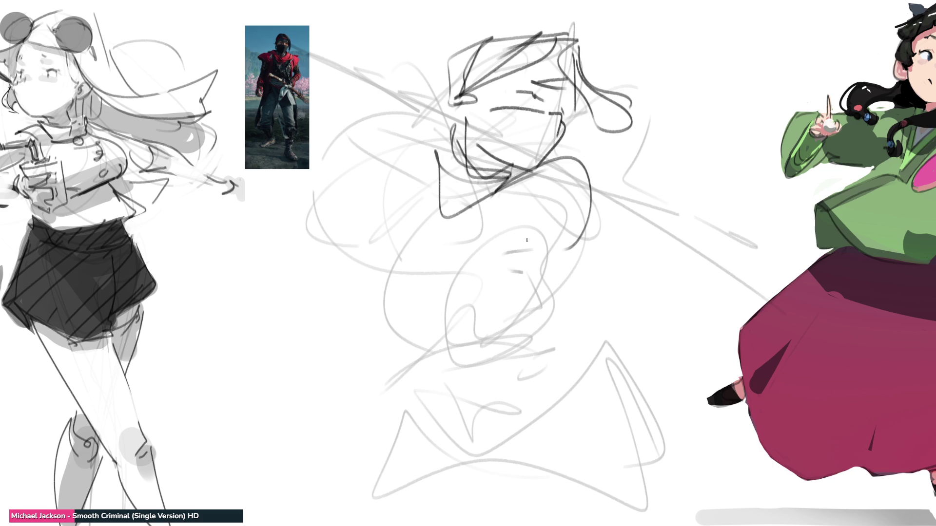
# Refine the chin and jaw lines and add an arm line reaching the face
pyautogui.moveTo(432, 189); pyautogui.dragTo(520, 176)
pyautogui.moveTo(430, 185)
pyautogui.mouseDown()
pyautogui.moveTo(434, 219)
pyautogui.moveTo(569, 236)
pyautogui.mouseUp()
pyautogui.moveTo(470, 238); pyautogui.dragTo(435, 235)
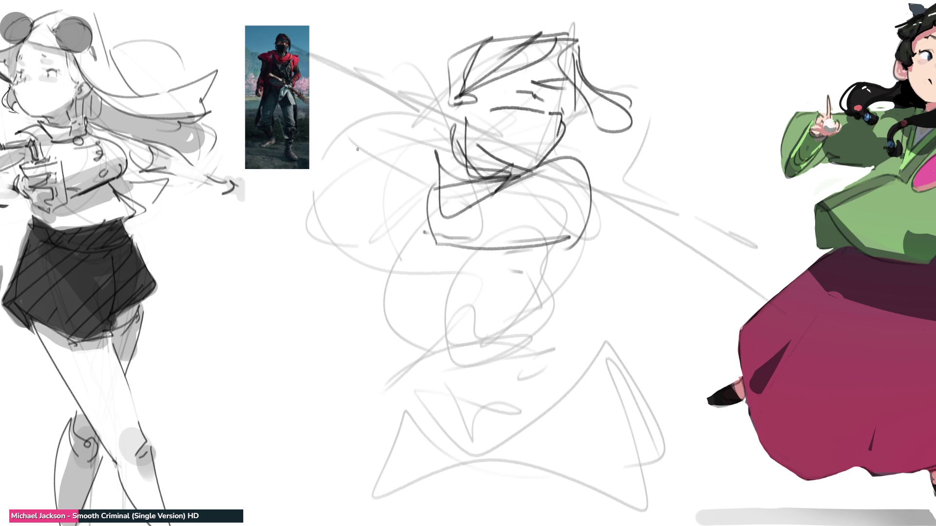
pyautogui.moveTo(308, 91)
pyautogui.mouseDown()
pyautogui.moveTo(412, 239)
pyautogui.moveTo(441, 197)
pyautogui.moveTo(395, 227)
pyautogui.moveTo(435, 247)
pyautogui.mouseUp()
# Draw the raised arm, the sword blade loop, and a hand loop by the sword
pyautogui.moveTo(427, 176); pyautogui.dragTo(383, 205)
pyautogui.moveTo(405, 146); pyautogui.dragTo(334, 116)
pyautogui.moveTo(312, 85); pyautogui.dragTo(369, 142)
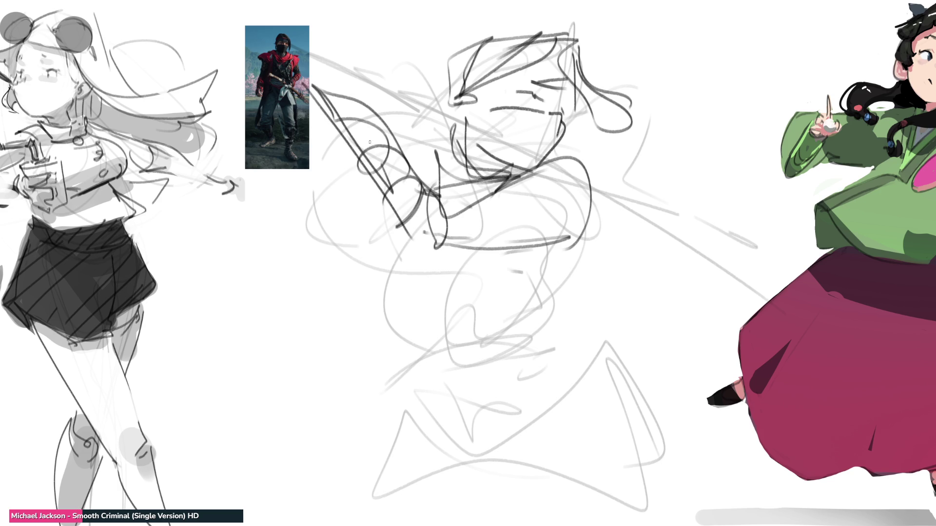
pyautogui.moveTo(338, 92)
pyautogui.mouseDown()
pyautogui.moveTo(386, 164)
pyautogui.moveTo(302, 40)
pyautogui.moveTo(372, 128)
pyautogui.mouseUp()
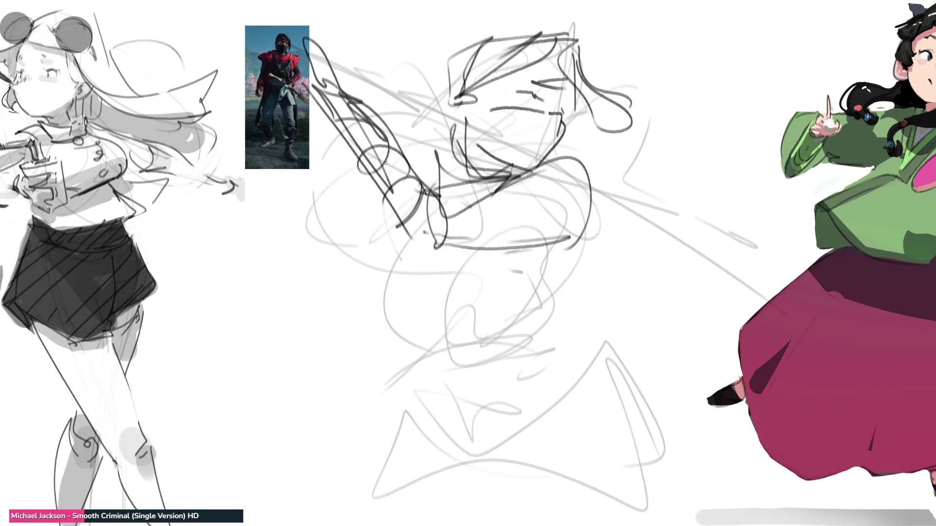
pyautogui.moveTo(375, 91)
pyautogui.mouseDown()
pyautogui.moveTo(378, 105)
pyautogui.moveTo(405, 116)
pyautogui.moveTo(392, 112)
pyautogui.moveTo(378, 135)
pyautogui.mouseUp()
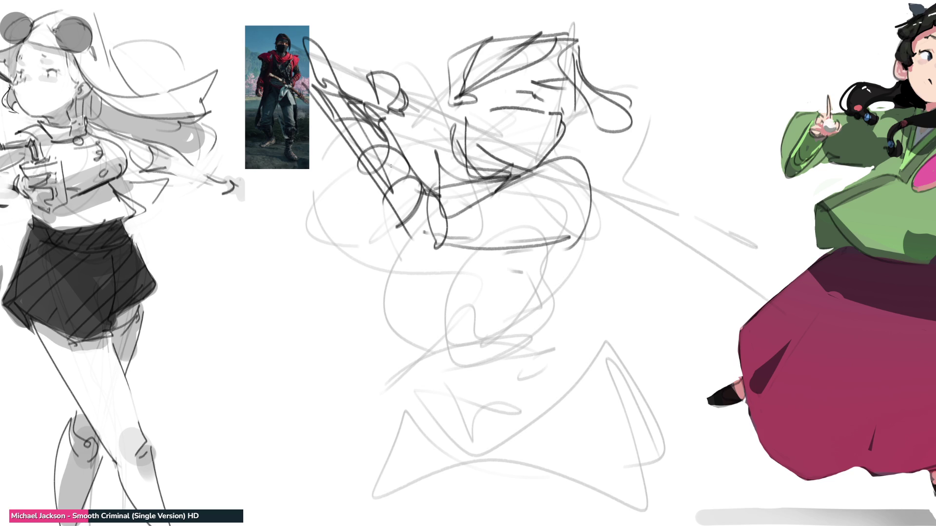
# Try strokes left of the face, then undo the last one
pyautogui.moveTo(368, 94)
pyautogui.mouseDown()
pyautogui.moveTo(359, 83)
pyautogui.moveTo(305, 190)
pyautogui.mouseUp()
pyautogui.moveTo(331, 127); pyautogui.dragTo(390, 195)
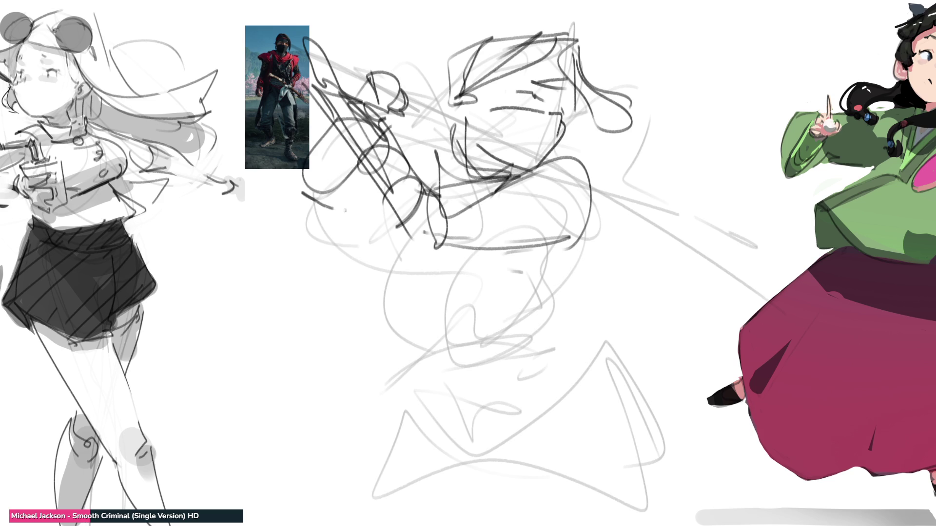
pyautogui.moveTo(302, 192); pyautogui.dragTo(354, 213)
pyautogui.moveTo(272, 189); pyautogui.dragTo(334, 216)
pyautogui.hotkey('ctrl', 'z')
pyautogui.hotkey('ctrl', 'z')
pyautogui.hotkey('ctrl', 'z')
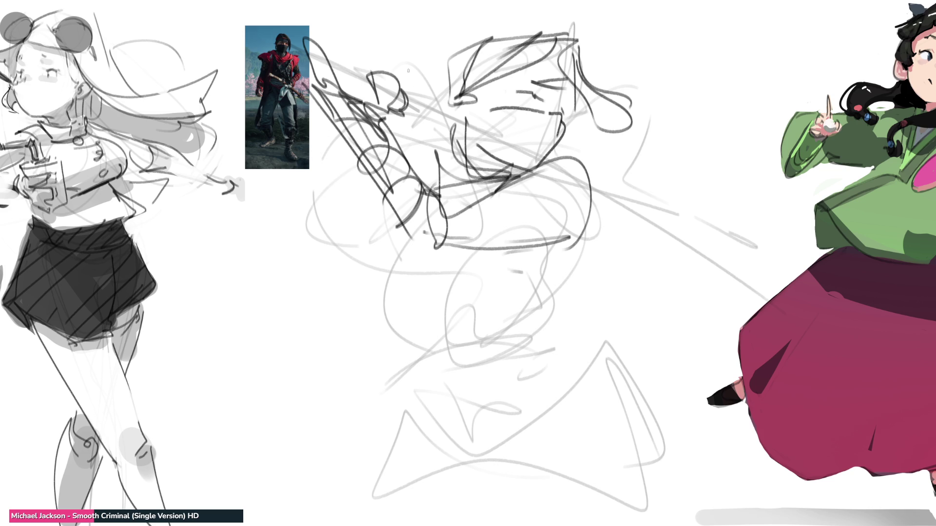
# Redraw the head loop higher, then add dark strokes along the head, arm, jaw and chin
pyautogui.hotkey('ctrl', 'z')
pyautogui.moveTo(384, 60)
pyautogui.mouseDown()
pyautogui.moveTo(376, 74)
pyautogui.moveTo(388, 91)
pyautogui.moveTo(366, 97)
pyautogui.moveTo(375, 60)
pyautogui.moveTo(327, 129)
pyautogui.mouseUp()
pyautogui.moveTo(352, 95)
pyautogui.mouseDown()
pyautogui.moveTo(361, 77)
pyautogui.moveTo(340, 168)
pyautogui.moveTo(318, 181)
pyautogui.moveTo(434, 199)
pyautogui.moveTo(443, 328)
pyautogui.mouseUp()
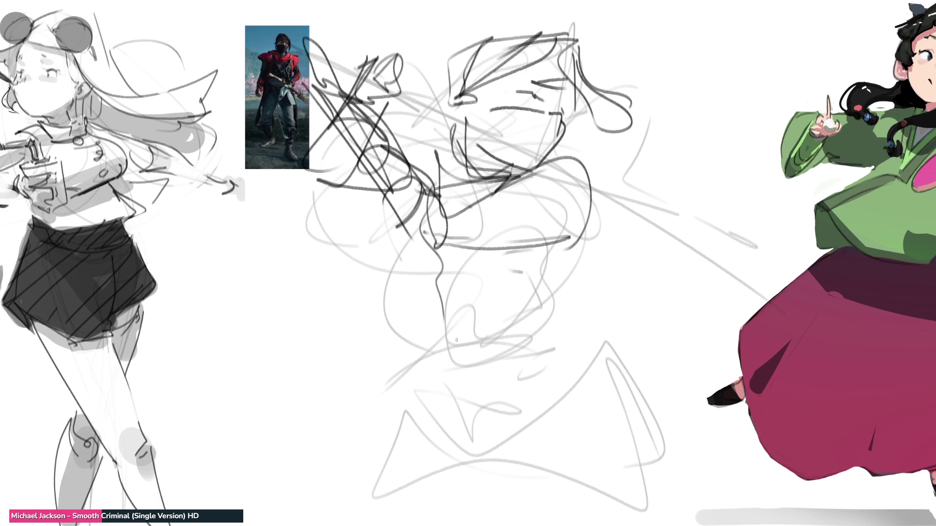
pyautogui.moveTo(426, 251)
pyautogui.mouseDown()
pyautogui.moveTo(440, 261)
pyautogui.moveTo(490, 242)
pyautogui.mouseUp()
pyautogui.moveTo(404, 228)
pyautogui.mouseDown()
pyautogui.moveTo(417, 295)
pyautogui.moveTo(514, 261)
pyautogui.mouseUp()
pyautogui.moveTo(520, 247)
pyautogui.mouseDown()
pyautogui.moveTo(517, 288)
pyautogui.moveTo(534, 263)
pyautogui.mouseUp()
# Rough in the long shoulder lines and the torso's side contours
pyautogui.moveTo(514, 183); pyautogui.dragTo(609, 228)
pyautogui.moveTo(589, 168)
pyautogui.mouseDown()
pyautogui.moveTo(510, 191)
pyautogui.moveTo(606, 231)
pyautogui.mouseUp()
pyautogui.moveTo(476, 173); pyautogui.dragTo(440, 186)
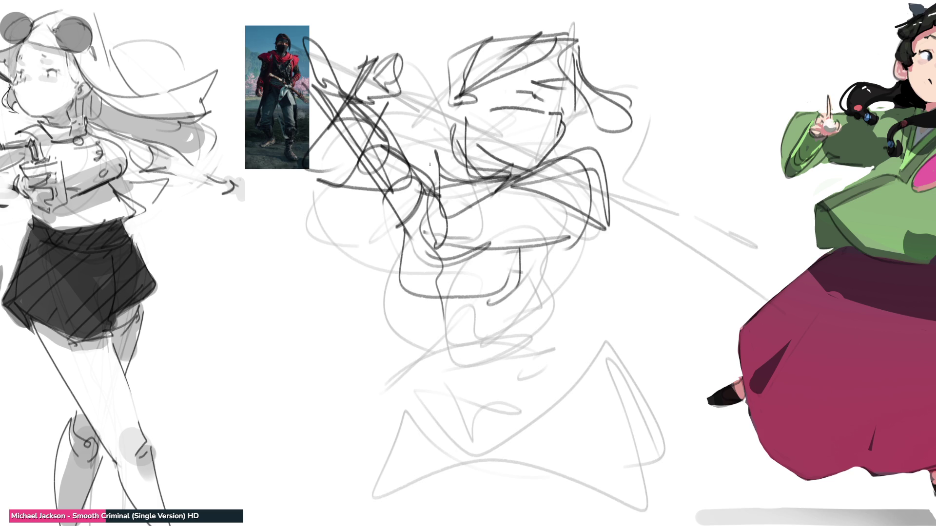
pyautogui.moveTo(438, 152); pyautogui.dragTo(416, 199)
pyautogui.moveTo(410, 123)
pyautogui.mouseDown()
pyautogui.moveTo(419, 161)
pyautogui.moveTo(386, 290)
pyautogui.mouseUp()
pyautogui.moveTo(414, 302); pyautogui.dragTo(423, 326)
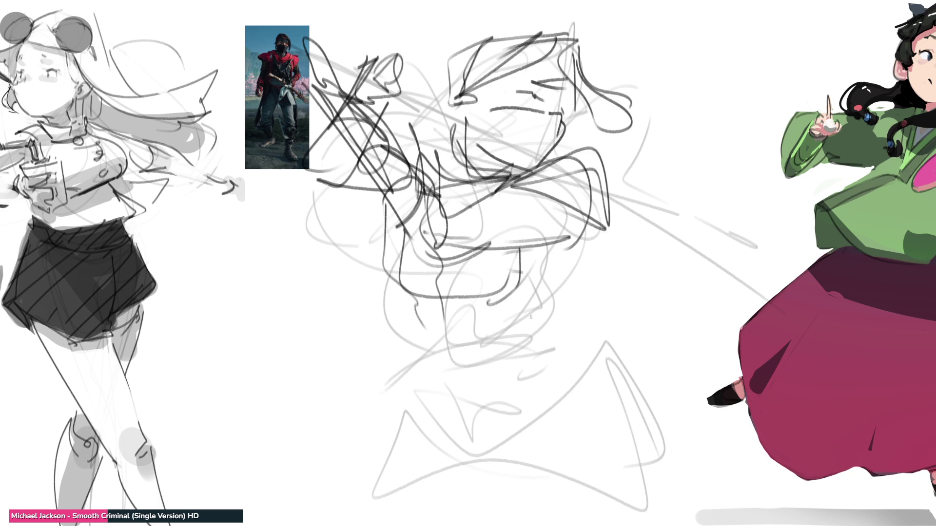
# Sketch a jagged zigzag collar, a diagonal body stroke, and the looping lower-body shape
pyautogui.moveTo(559, 295); pyautogui.dragTo(596, 276)
pyautogui.moveTo(516, 325)
pyautogui.mouseDown()
pyautogui.moveTo(422, 347)
pyautogui.moveTo(565, 365)
pyautogui.moveTo(446, 397)
pyautogui.moveTo(375, 431)
pyautogui.moveTo(480, 385)
pyautogui.moveTo(488, 482)
pyautogui.mouseUp()
pyautogui.moveTo(580, 324); pyautogui.dragTo(470, 488)
pyautogui.moveTo(617, 330)
pyautogui.mouseDown()
pyautogui.moveTo(665, 434)
pyautogui.moveTo(592, 517)
pyautogui.moveTo(414, 441)
pyautogui.moveTo(430, 481)
pyautogui.mouseUp()
# Draw the long diagonal sword from the hands with parallel strokes along the blade
pyautogui.moveTo(242, 55); pyautogui.dragTo(423, 92)
pyautogui.moveTo(434, 24); pyautogui.dragTo(402, 120)
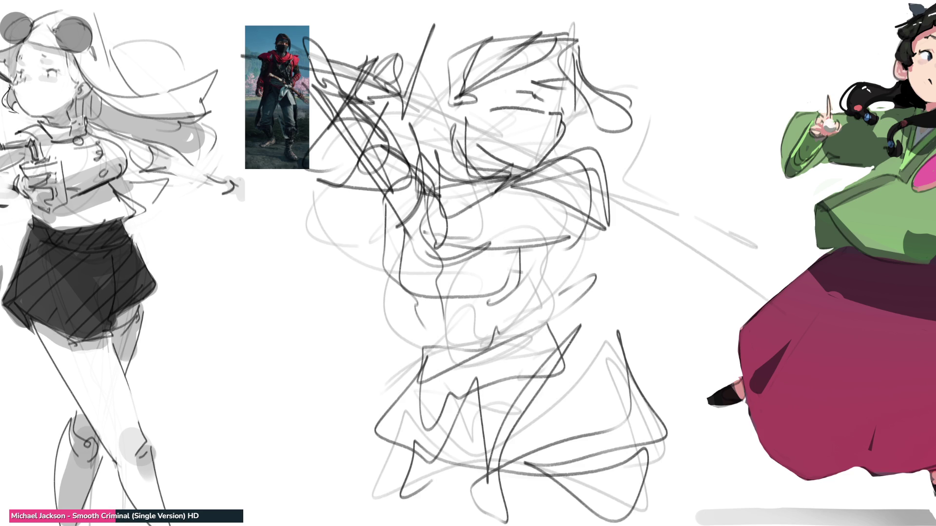
pyautogui.moveTo(267, 53); pyautogui.dragTo(433, 88)
pyautogui.moveTo(362, 78); pyautogui.dragTo(774, 274)
pyautogui.moveTo(444, 93); pyautogui.dragTo(750, 251)
pyautogui.moveTo(381, 73)
pyautogui.mouseDown()
pyautogui.moveTo(559, 128)
pyautogui.moveTo(807, 263)
pyautogui.mouseUp()
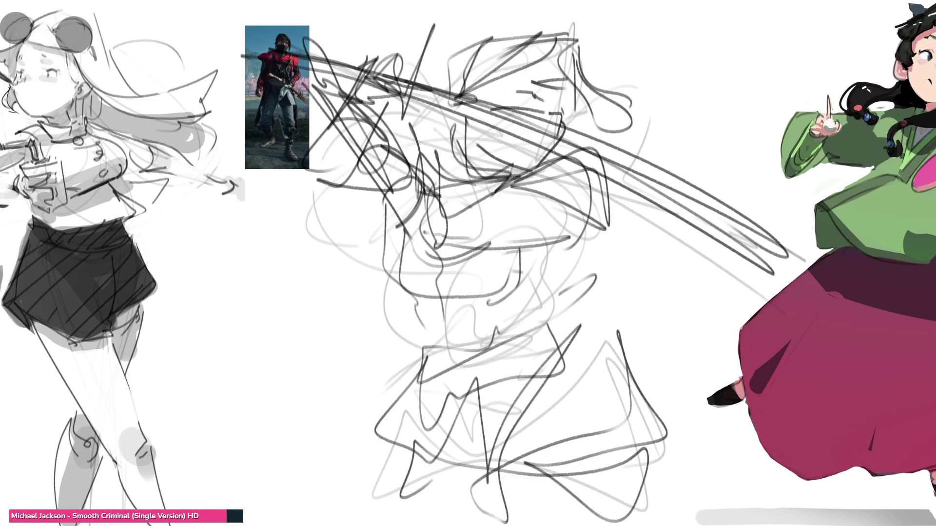
# Zoom out, erase the dark scribble down to light grey, and mirror it horizontally with Ctrl+Shift+H
pyautogui.hotkey('ctrl', '-')
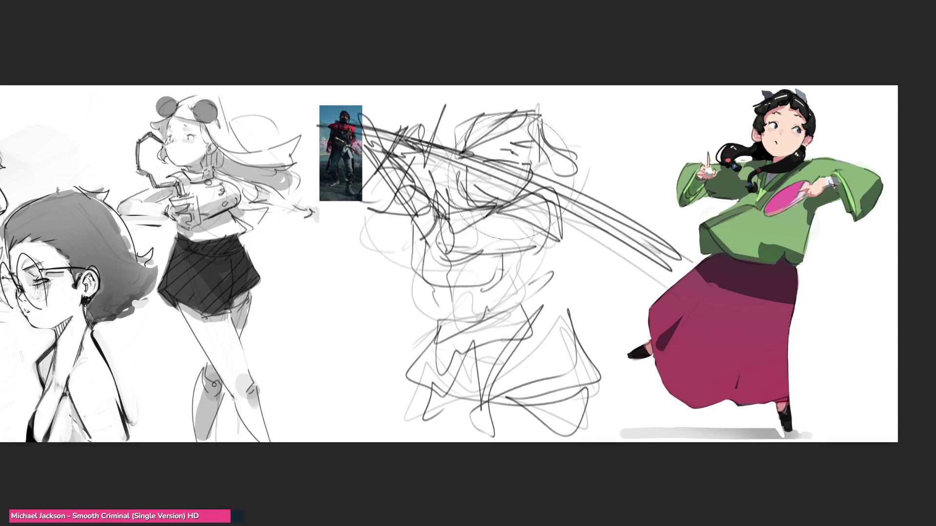
pyautogui.moveTo(243, 108)
pyautogui.mouseDown()
pyautogui.moveTo(512, 234)
pyautogui.moveTo(389, 352)
pyautogui.moveTo(536, 370)
pyautogui.mouseUp()
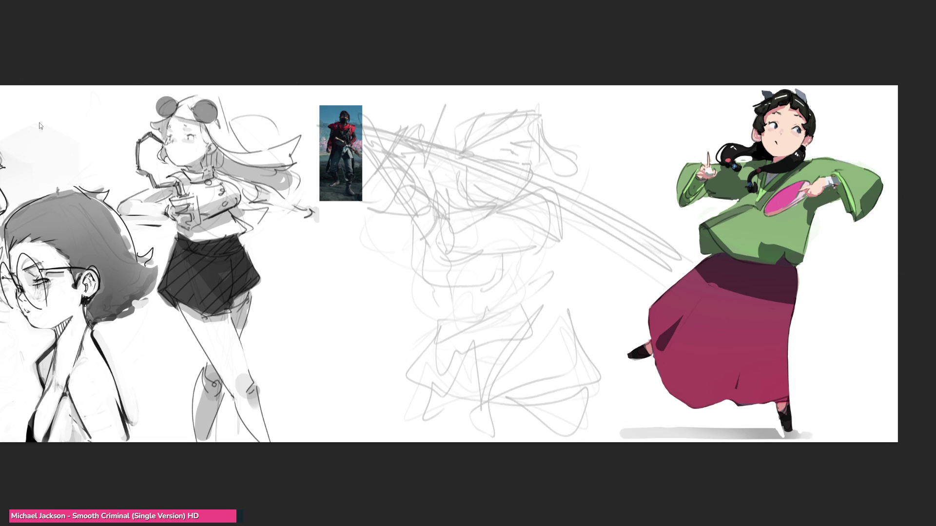
pyautogui.hotkey('ctrl', 'shift', 'h')
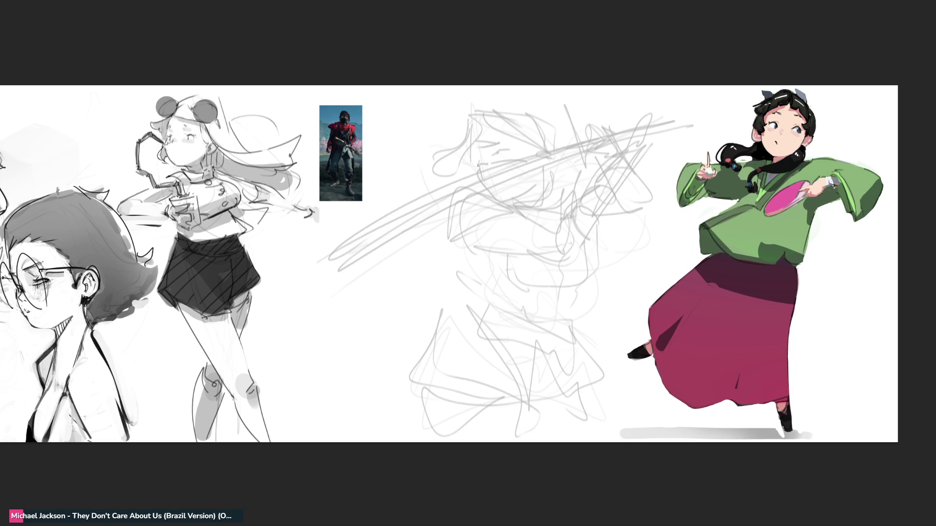
# Draw a curve across the head and a shorter curve down the side of the face
pyautogui.moveTo(504, 158); pyautogui.dragTo(548, 162)
pyautogui.moveTo(478, 170); pyautogui.dragTo(498, 200)
pyautogui.hotkey('ctrl', 'z')
pyautogui.moveTo(478, 165)
pyautogui.mouseDown()
pyautogui.moveTo(494, 198)
pyautogui.moveTo(533, 193)
pyautogui.moveTo(511, 209)
pyautogui.moveTo(519, 206)
pyautogui.mouseUp()
pyautogui.hotkey('ctrl', 'z')
# Add tooth marks under the mouth line plus eye and cheek detail
pyautogui.moveTo(517, 198); pyautogui.dragTo(533, 204)
pyautogui.moveTo(530, 194)
pyautogui.mouseDown()
pyautogui.moveTo(537, 203)
pyautogui.moveTo(521, 212)
pyautogui.moveTo(542, 209)
pyautogui.mouseUp()
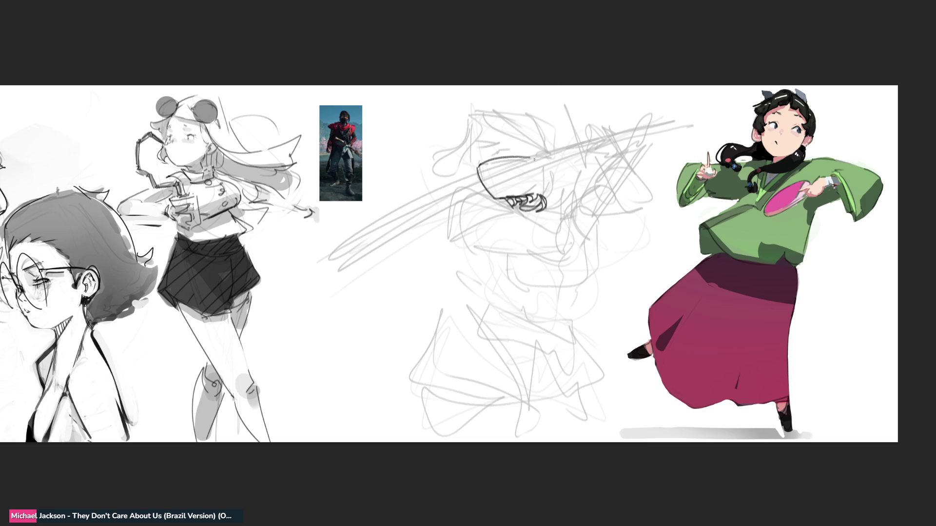
pyautogui.moveTo(529, 157); pyautogui.dragTo(546, 173)
pyautogui.moveTo(538, 175)
pyautogui.mouseDown()
pyautogui.moveTo(552, 181)
pyautogui.moveTo(555, 167)
pyautogui.mouseUp()
# Line the top-left edge and left side of the head, undoing stray strokes
pyautogui.moveTo(474, 141); pyautogui.dragTo(476, 157)
pyautogui.moveTo(479, 152)
pyautogui.mouseDown()
pyautogui.moveTo(515, 142)
pyautogui.moveTo(482, 133)
pyautogui.moveTo(529, 139)
pyautogui.moveTo(484, 162)
pyautogui.mouseUp()
pyautogui.hotkey('ctrl', 'z')
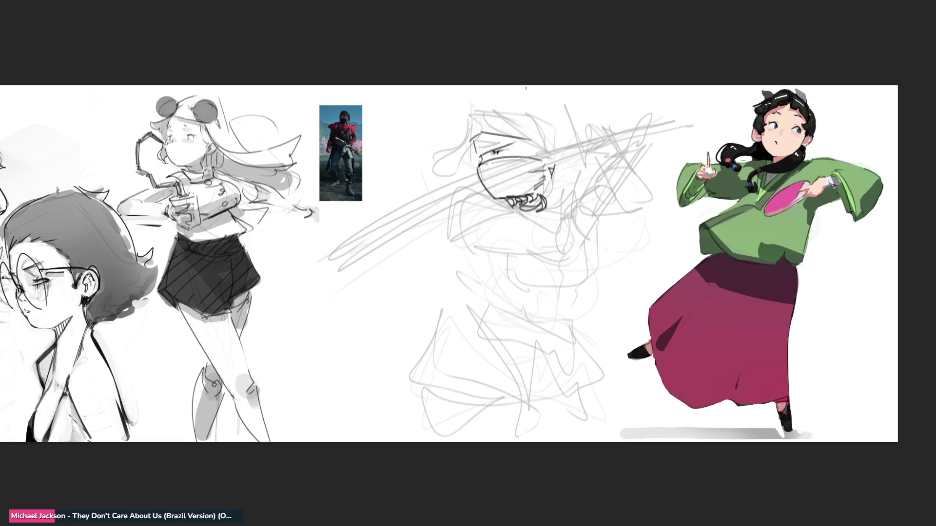
pyautogui.moveTo(470, 140)
pyautogui.mouseDown()
pyautogui.moveTo(475, 130)
pyautogui.moveTo(492, 136)
pyautogui.moveTo(475, 101)
pyautogui.moveTo(551, 158)
pyautogui.mouseUp()
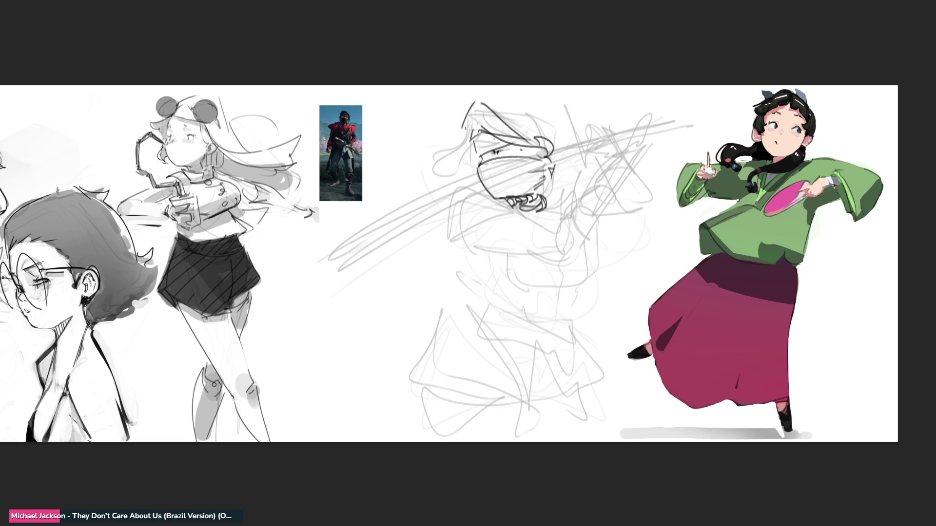
pyautogui.moveTo(472, 120); pyautogui.dragTo(459, 168)
pyautogui.hotkey('ctrl', 'z')
pyautogui.hotkey('ctrl', 'z')
pyautogui.moveTo(462, 127)
pyautogui.mouseDown()
pyautogui.moveTo(482, 133)
pyautogui.moveTo(458, 168)
pyautogui.moveTo(474, 162)
pyautogui.moveTo(493, 202)
pyautogui.moveTo(500, 185)
pyautogui.mouseUp()
pyautogui.hotkey('ctrl', 'z')
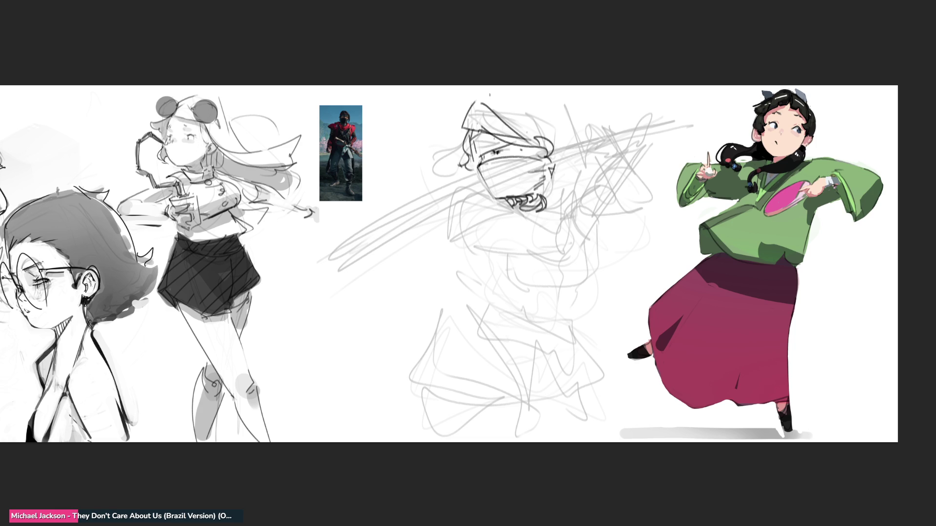
# Draw the top of the hood and redraw its right side as a curve
pyautogui.moveTo(477, 101); pyautogui.dragTo(565, 138)
pyautogui.moveTo(535, 98)
pyautogui.mouseDown()
pyautogui.moveTo(556, 144)
pyautogui.moveTo(570, 152)
pyautogui.moveTo(566, 142)
pyautogui.mouseUp()
pyautogui.hotkey('ctrl', 'z')
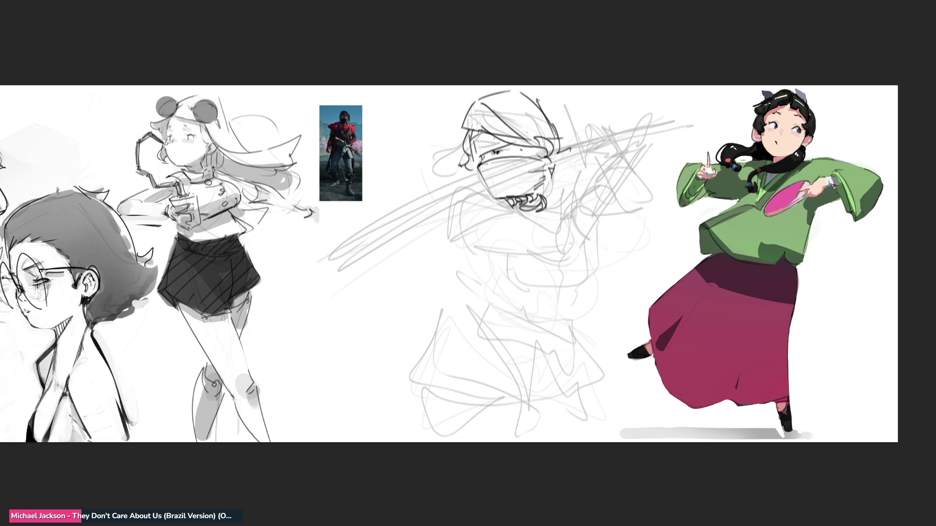
pyautogui.moveTo(537, 100); pyautogui.dragTo(558, 139)
# Sketch the angled collar below the masked face, extending it to the right
pyautogui.moveTo(449, 239); pyautogui.dragTo(507, 225)
pyautogui.moveTo(433, 209)
pyautogui.mouseDown()
pyautogui.moveTo(441, 199)
pyautogui.moveTo(514, 224)
pyautogui.mouseUp()
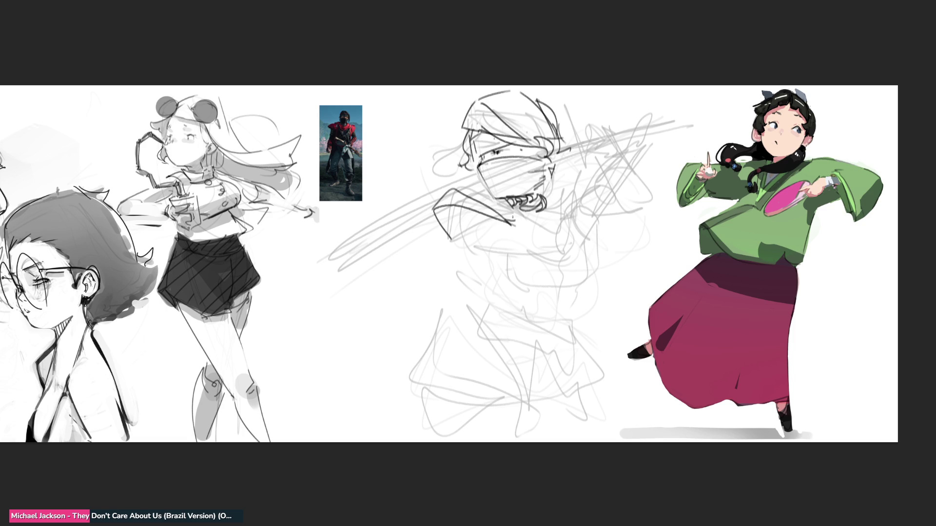
pyautogui.moveTo(465, 185); pyautogui.dragTo(506, 214)
pyautogui.hotkey('ctrl', 'z')
pyautogui.hotkey('ctrl', 'z')
pyautogui.moveTo(453, 190); pyautogui.dragTo(506, 220)
pyautogui.moveTo(435, 211); pyautogui.dragTo(485, 219)
pyautogui.hotkey('ctrl', 'z')
pyautogui.hotkey('ctrl', 'z')
pyautogui.moveTo(458, 187)
pyautogui.mouseDown()
pyautogui.moveTo(512, 216)
pyautogui.moveTo(503, 212)
pyautogui.mouseUp()
pyautogui.moveTo(459, 195)
pyautogui.mouseDown()
pyautogui.moveTo(449, 236)
pyautogui.moveTo(512, 219)
pyautogui.moveTo(512, 207)
pyautogui.moveTo(528, 218)
pyautogui.moveTo(563, 197)
pyautogui.mouseUp()
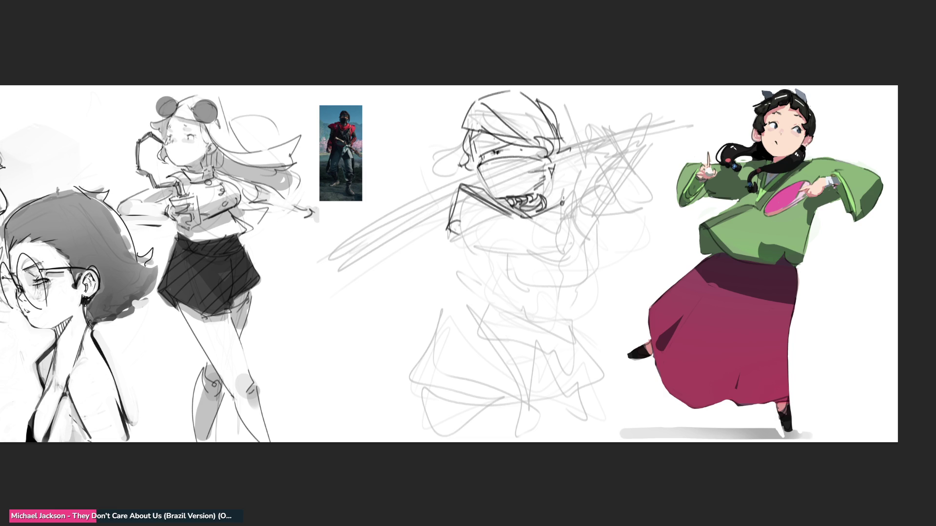
pyautogui.moveTo(548, 165)
pyautogui.mouseDown()
pyautogui.moveTo(568, 222)
pyautogui.moveTo(580, 178)
pyautogui.mouseUp()
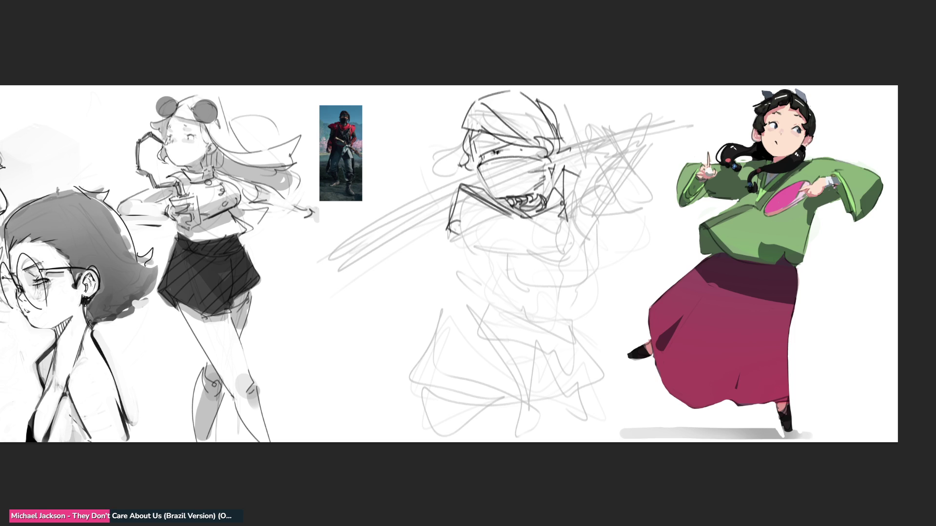
# Add a torso base line, the shoulder piece, and the raised arm with a capped top
pyautogui.moveTo(487, 209)
pyautogui.mouseDown()
pyautogui.moveTo(563, 204)
pyautogui.moveTo(477, 208)
pyautogui.moveTo(468, 249)
pyautogui.moveTo(560, 247)
pyautogui.moveTo(582, 204)
pyautogui.moveTo(586, 232)
pyautogui.mouseUp()
pyautogui.moveTo(576, 200); pyautogui.dragTo(598, 220)
pyautogui.moveTo(580, 121)
pyautogui.mouseDown()
pyautogui.moveTo(584, 102)
pyautogui.moveTo(583, 206)
pyautogui.moveTo(604, 92)
pyautogui.mouseUp()
pyautogui.moveTo(604, 92); pyautogui.dragTo(606, 224)
pyautogui.moveTo(603, 117); pyautogui.dragTo(604, 223)
pyautogui.moveTo(607, 156); pyautogui.dragTo(610, 227)
pyautogui.moveTo(571, 87)
pyautogui.mouseDown()
pyautogui.moveTo(585, 97)
pyautogui.moveTo(605, 88)
pyautogui.mouseUp()
pyautogui.moveTo(551, 105); pyautogui.dragTo(597, 88)
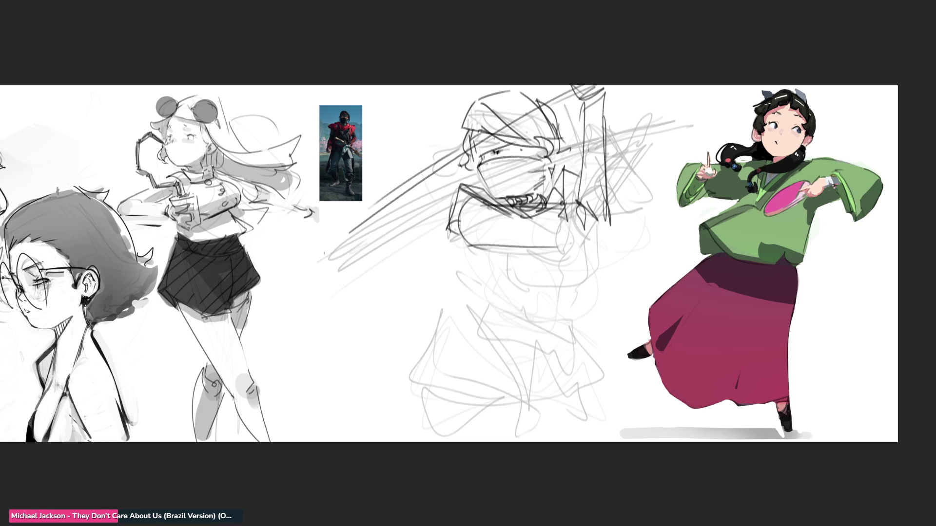
# Draw the long diagonal sword blade and sketch the raised arm and sleeve with detail lines
pyautogui.moveTo(302, 268)
pyautogui.mouseDown()
pyautogui.moveTo(606, 85)
pyautogui.moveTo(630, 103)
pyautogui.mouseUp()
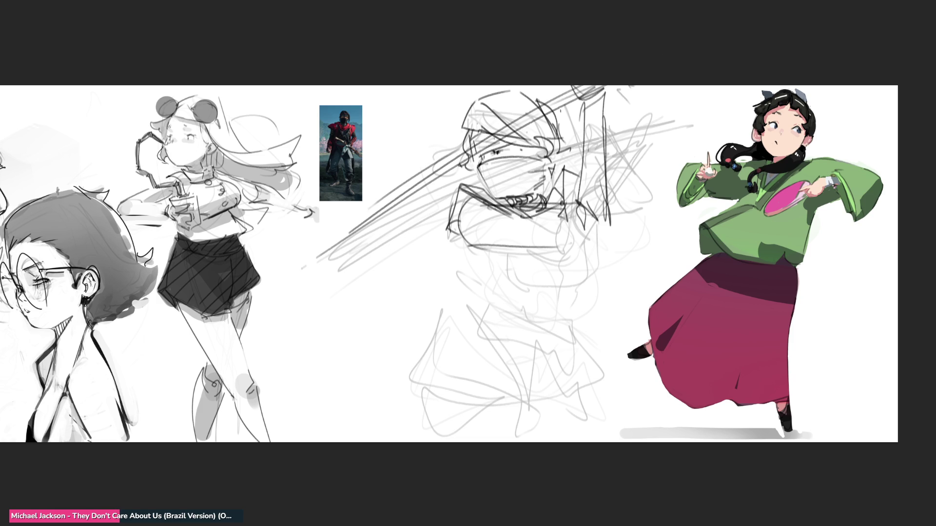
pyautogui.moveTo(545, 108)
pyautogui.mouseDown()
pyautogui.moveTo(556, 86)
pyautogui.moveTo(579, 139)
pyautogui.moveTo(638, 152)
pyautogui.moveTo(624, 214)
pyautogui.moveTo(631, 205)
pyautogui.mouseUp()
pyautogui.hotkey('ctrl', 'z')
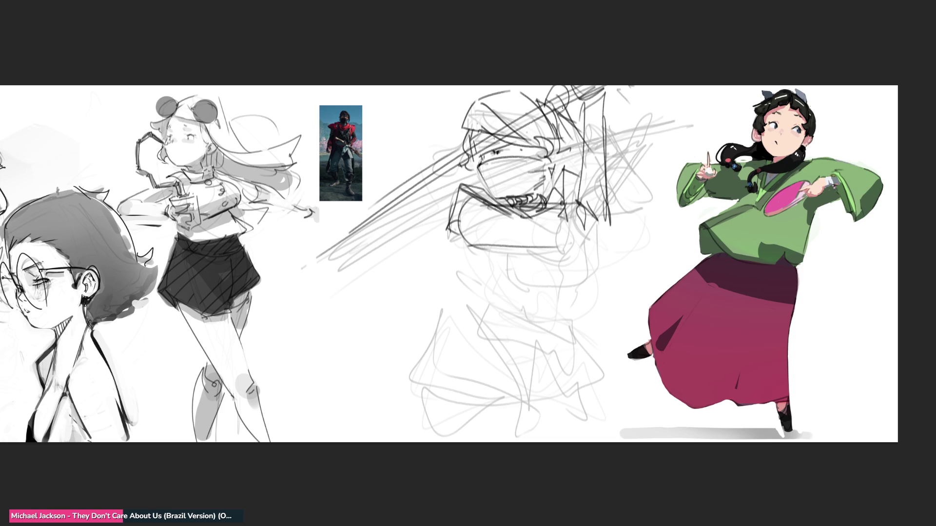
pyautogui.moveTo(565, 114); pyautogui.dragTo(582, 130)
pyautogui.moveTo(605, 98)
pyautogui.mouseDown()
pyautogui.moveTo(627, 165)
pyautogui.moveTo(643, 168)
pyautogui.moveTo(634, 183)
pyautogui.mouseUp()
pyautogui.moveTo(648, 166); pyautogui.dragTo(593, 220)
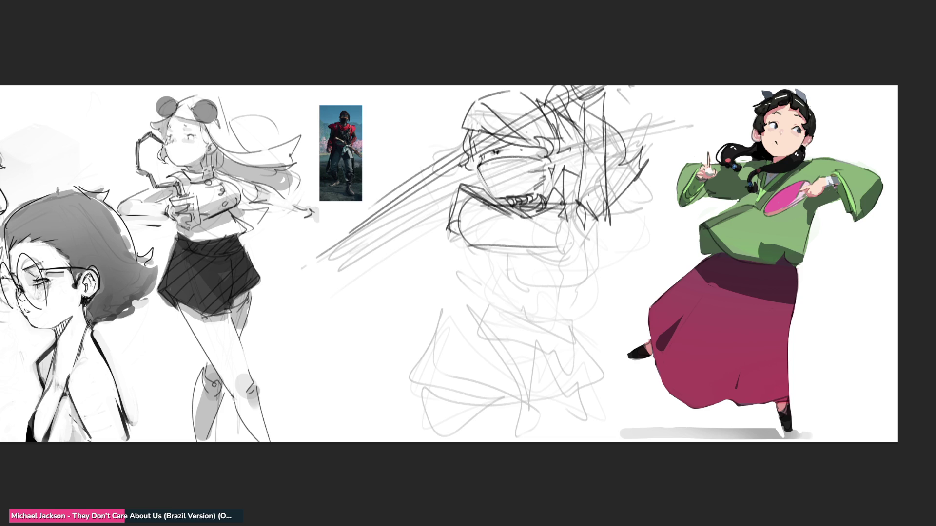
pyautogui.moveTo(584, 153); pyautogui.dragTo(573, 173)
pyautogui.moveTo(638, 158); pyautogui.dragTo(612, 205)
pyautogui.moveTo(612, 155); pyautogui.dragTo(650, 135)
pyautogui.moveTo(655, 155); pyautogui.dragTo(613, 218)
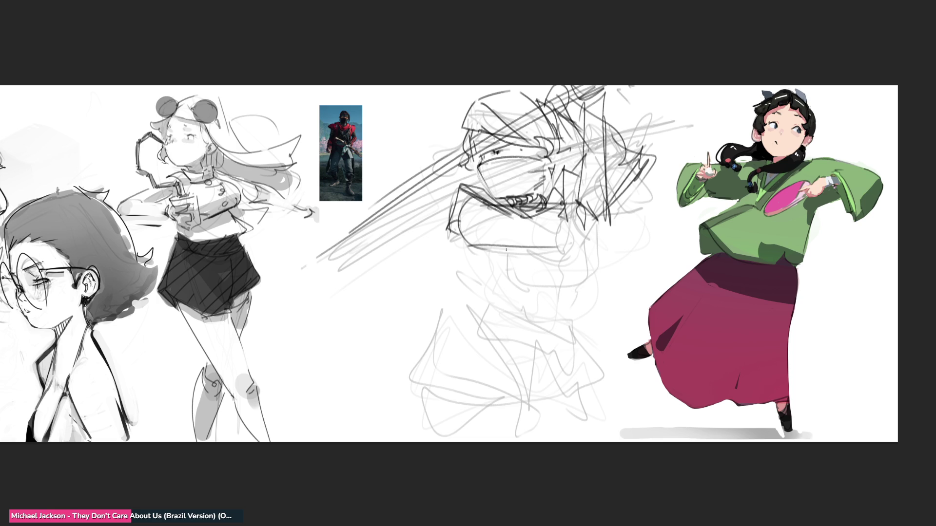
# Sketch the chest and side below the face with a long flowing cloth line
pyautogui.moveTo(516, 247)
pyautogui.mouseDown()
pyautogui.moveTo(480, 263)
pyautogui.moveTo(466, 246)
pyautogui.mouseUp()
pyautogui.moveTo(514, 258)
pyautogui.mouseDown()
pyautogui.moveTo(472, 273)
pyautogui.moveTo(488, 293)
pyautogui.mouseUp()
pyautogui.moveTo(578, 254); pyautogui.dragTo(607, 303)
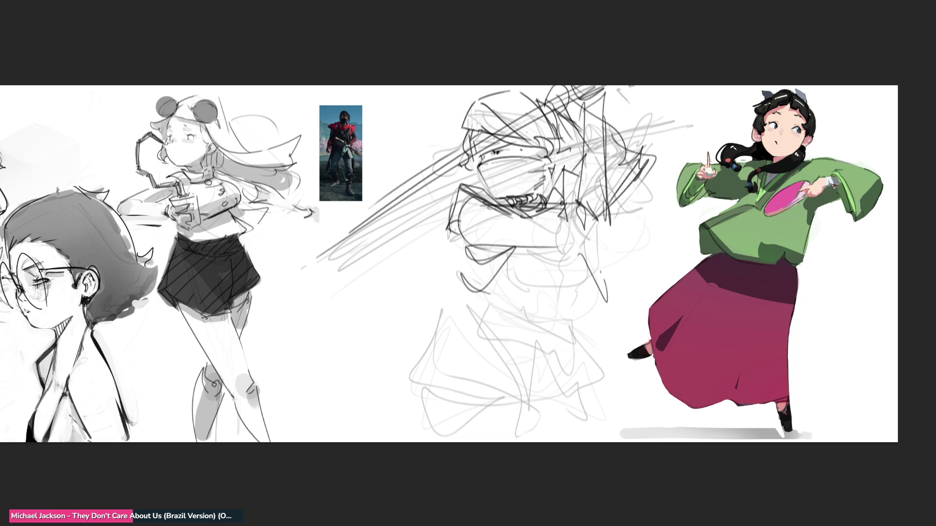
pyautogui.moveTo(596, 239); pyautogui.dragTo(682, 227)
pyautogui.moveTo(646, 307)
pyautogui.mouseDown()
pyautogui.moveTo(607, 312)
pyautogui.moveTo(612, 328)
pyautogui.mouseUp()
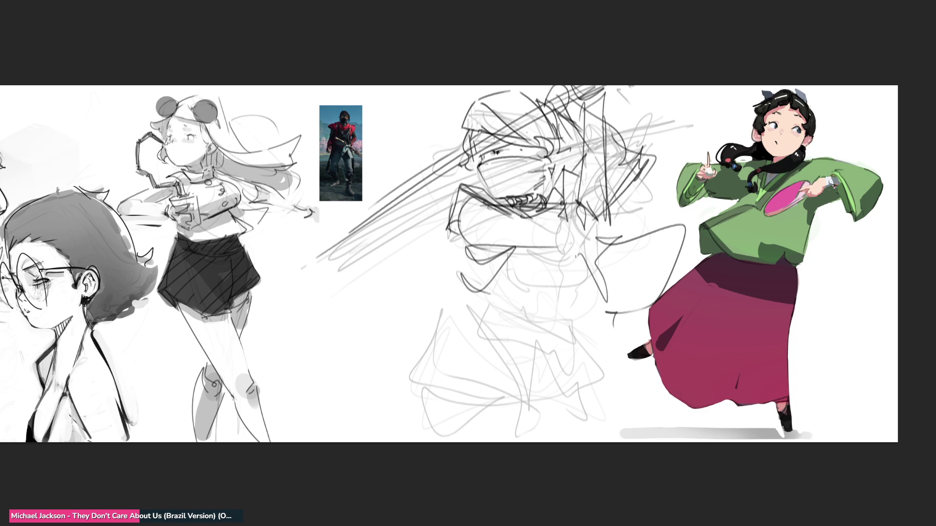
# Add diagonal folds across the chest and outline the waist
pyautogui.moveTo(569, 248); pyautogui.dragTo(512, 296)
pyautogui.moveTo(561, 246)
pyautogui.mouseDown()
pyautogui.moveTo(539, 275)
pyautogui.moveTo(502, 297)
pyautogui.mouseUp()
pyautogui.moveTo(509, 254); pyautogui.dragTo(506, 277)
pyautogui.moveTo(572, 256)
pyautogui.mouseDown()
pyautogui.moveTo(497, 295)
pyautogui.moveTo(575, 294)
pyautogui.moveTo(549, 322)
pyautogui.mouseUp()
pyautogui.moveTo(488, 315); pyautogui.dragTo(575, 327)
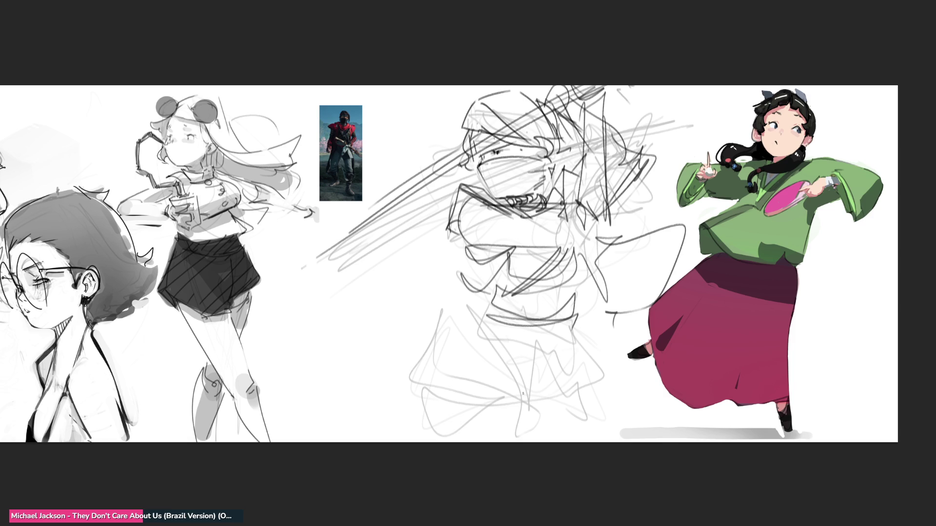
# Sketch folds on the lower body with a zigzag hem and skirt diagonals
pyautogui.moveTo(475, 305); pyautogui.dragTo(577, 315)
pyautogui.moveTo(478, 327); pyautogui.dragTo(569, 325)
pyautogui.moveTo(465, 305); pyautogui.dragTo(469, 325)
pyautogui.moveTo(487, 278)
pyautogui.mouseDown()
pyautogui.moveTo(461, 322)
pyautogui.moveTo(442, 312)
pyautogui.mouseUp()
pyautogui.moveTo(435, 312)
pyautogui.mouseDown()
pyautogui.moveTo(449, 252)
pyautogui.moveTo(475, 334)
pyautogui.mouseUp()
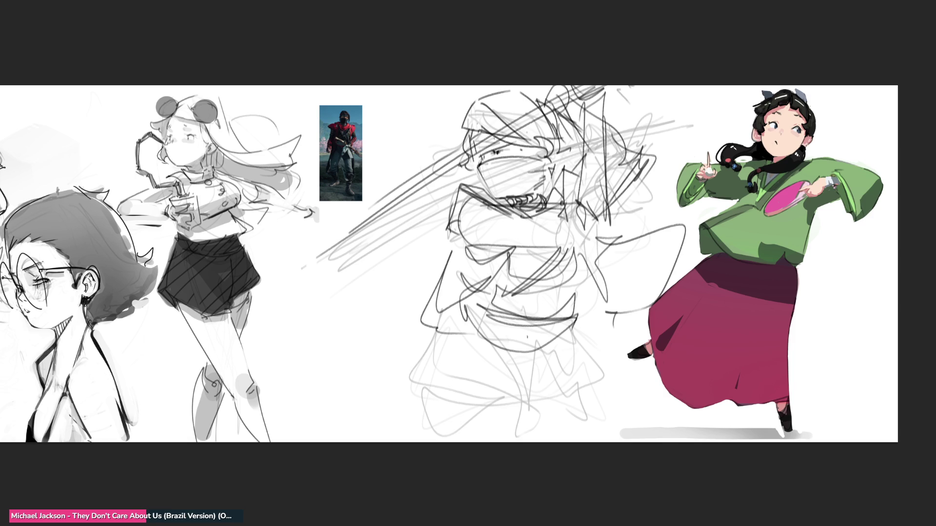
pyautogui.moveTo(579, 343)
pyautogui.mouseDown()
pyautogui.moveTo(645, 295)
pyautogui.moveTo(621, 318)
pyautogui.mouseUp()
pyautogui.moveTo(449, 336); pyautogui.dragTo(543, 375)
pyautogui.moveTo(459, 326)
pyautogui.mouseDown()
pyautogui.moveTo(516, 328)
pyautogui.moveTo(551, 369)
pyautogui.moveTo(570, 372)
pyautogui.mouseUp()
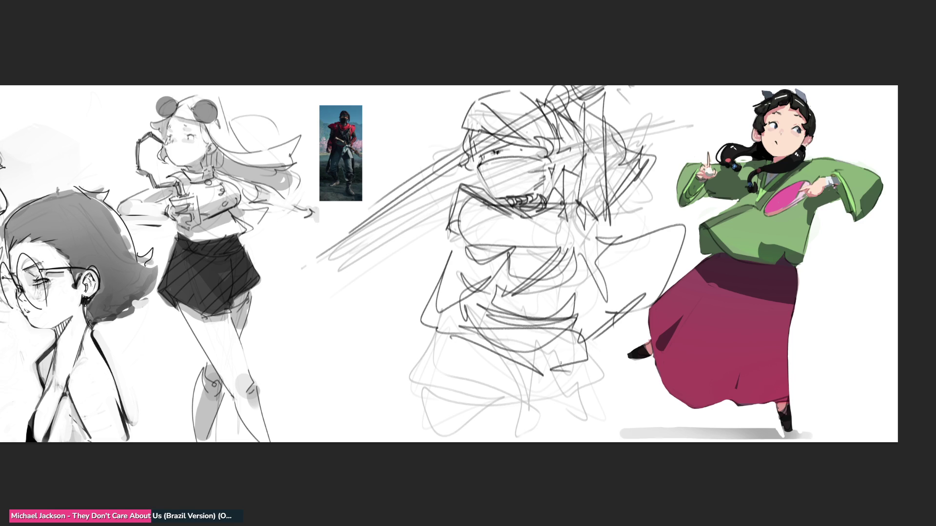
pyautogui.moveTo(588, 330)
pyautogui.mouseDown()
pyautogui.moveTo(575, 317)
pyautogui.moveTo(602, 259)
pyautogui.moveTo(633, 268)
pyautogui.moveTo(580, 341)
pyautogui.mouseUp()
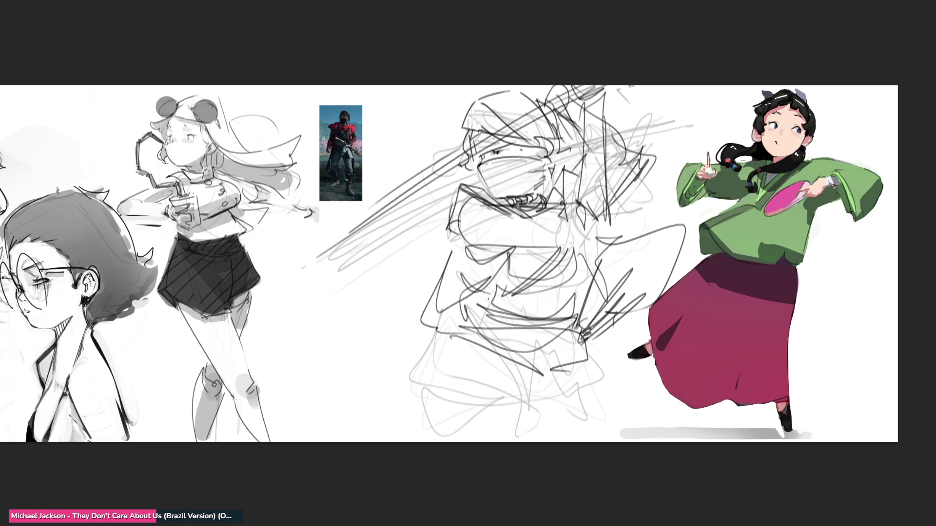
# Darken the skirt with a long diagonal line and outline the lower body in dark strokes
pyautogui.moveTo(506, 255); pyautogui.dragTo(431, 361)
pyautogui.moveTo(423, 323); pyautogui.dragTo(464, 360)
pyautogui.moveTo(633, 333); pyautogui.dragTo(603, 347)
pyautogui.moveTo(678, 239); pyautogui.dragTo(642, 353)
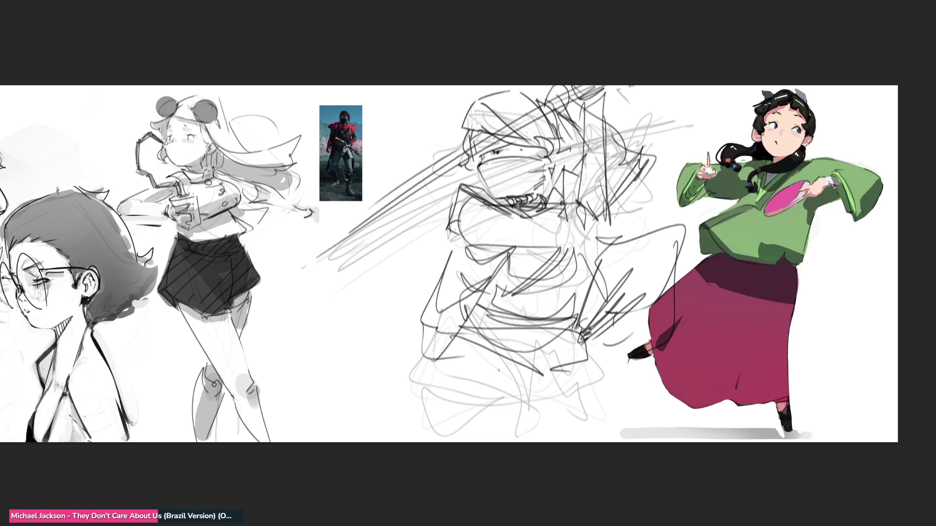
pyautogui.moveTo(438, 359); pyautogui.dragTo(411, 437)
pyautogui.moveTo(448, 343); pyautogui.dragTo(546, 388)
pyautogui.moveTo(517, 385); pyautogui.dragTo(549, 407)
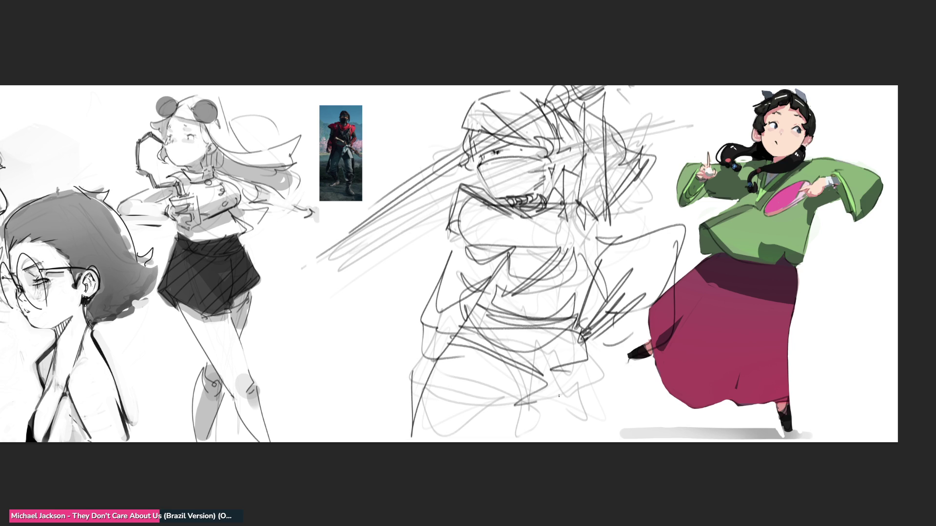
pyautogui.moveTo(614, 385); pyautogui.dragTo(631, 424)
pyautogui.moveTo(451, 431); pyautogui.dragTo(570, 433)
pyautogui.moveTo(612, 365); pyautogui.dragTo(644, 427)
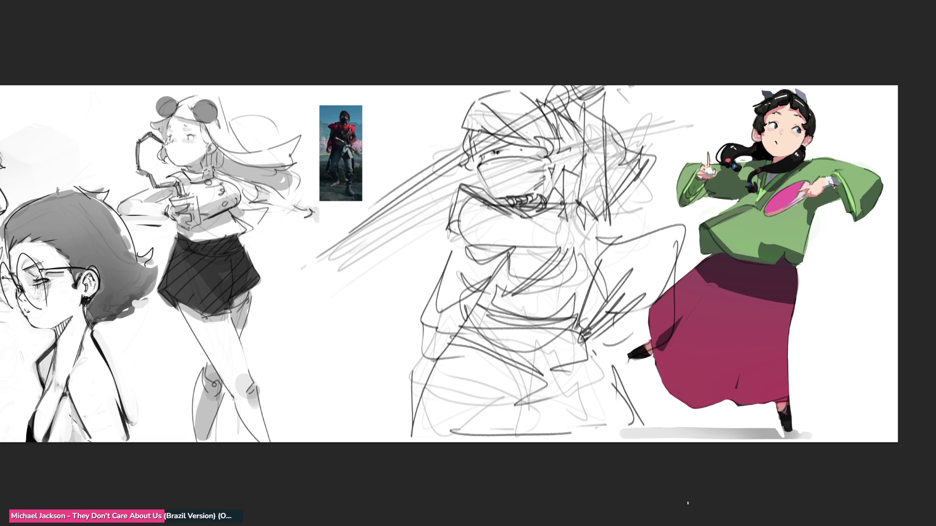
# Add zigzag strokes on the raised arm and start bead loops on the chest
pyautogui.moveTo(593, 118)
pyautogui.mouseDown()
pyautogui.moveTo(587, 173)
pyautogui.moveTo(604, 117)
pyautogui.moveTo(616, 117)
pyautogui.moveTo(605, 212)
pyautogui.mouseUp()
pyautogui.moveTo(573, 136)
pyautogui.mouseDown()
pyautogui.moveTo(643, 136)
pyautogui.moveTo(628, 165)
pyautogui.moveTo(653, 156)
pyautogui.moveTo(643, 201)
pyautogui.mouseUp()
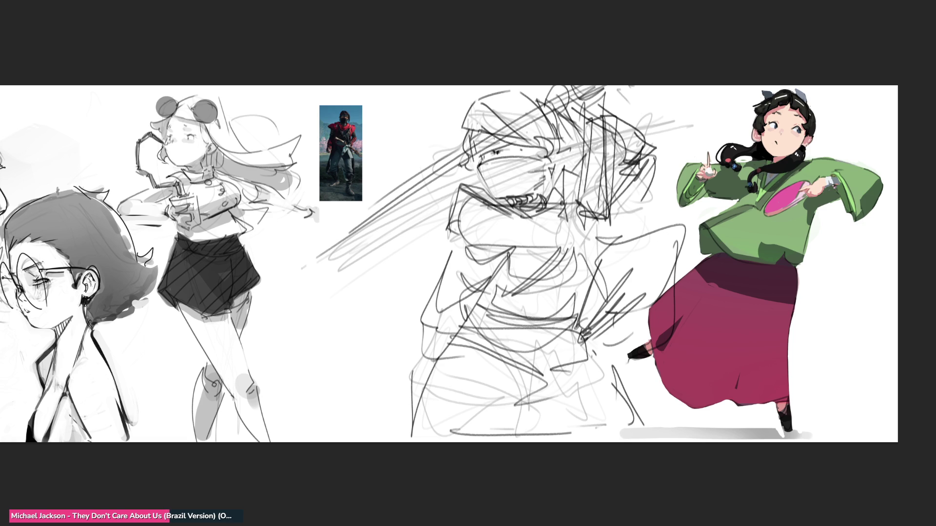
pyautogui.moveTo(494, 207)
pyautogui.mouseDown()
pyautogui.moveTo(481, 231)
pyautogui.moveTo(493, 242)
pyautogui.moveTo(507, 211)
pyautogui.moveTo(502, 236)
pyautogui.moveTo(514, 232)
pyautogui.moveTo(518, 244)
pyautogui.moveTo(536, 229)
pyautogui.moveTo(534, 243)
pyautogui.moveTo(520, 228)
pyautogui.moveTo(530, 212)
pyautogui.moveTo(541, 247)
pyautogui.mouseUp()
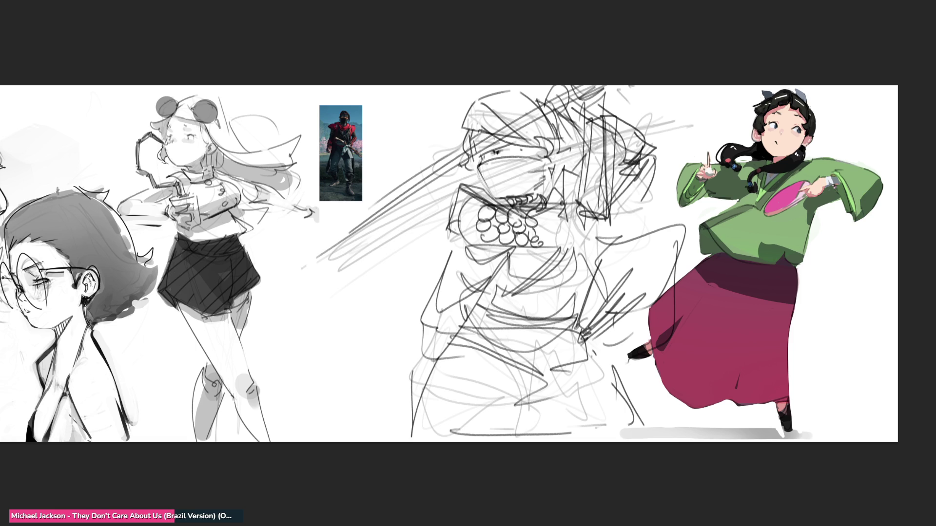
# Add strokes across the collar and around the chest beads, plus short strokes on the masked head
pyautogui.moveTo(542, 205)
pyautogui.mouseDown()
pyautogui.moveTo(541, 242)
pyautogui.moveTo(591, 218)
pyautogui.mouseUp()
pyautogui.moveTo(483, 209); pyautogui.dragTo(490, 246)
pyautogui.moveTo(542, 206); pyautogui.dragTo(558, 249)
pyautogui.moveTo(551, 214); pyautogui.dragTo(581, 200)
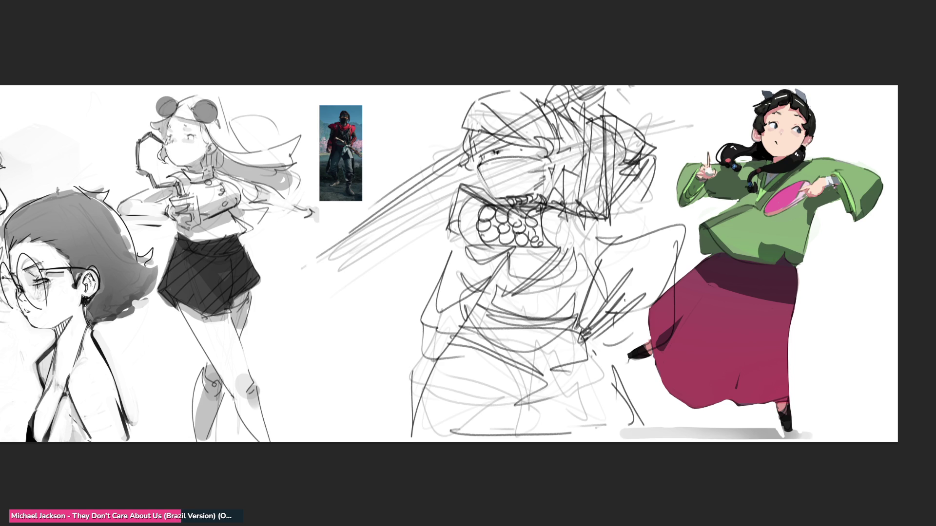
pyautogui.moveTo(533, 101); pyautogui.dragTo(545, 117)
pyautogui.moveTo(526, 87); pyautogui.dragTo(550, 118)
pyautogui.moveTo(533, 109)
pyautogui.mouseDown()
pyautogui.moveTo(552, 120)
pyautogui.moveTo(456, 155)
pyautogui.mouseUp()
# Draw the diagonal sword from lower left to upper right, redoing it until it sits right
pyautogui.moveTo(305, 285); pyautogui.dragTo(459, 152)
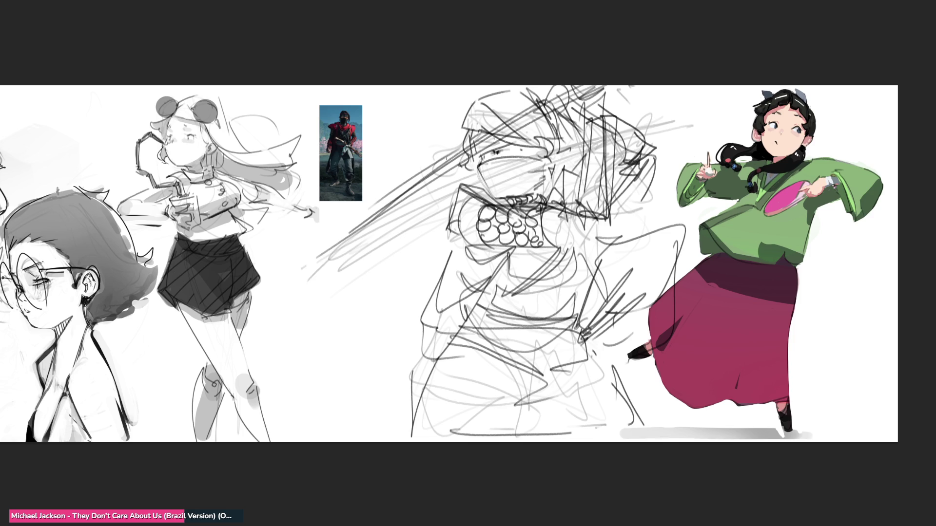
pyautogui.hotkey('ctrl', 'z')
pyautogui.moveTo(545, 100)
pyautogui.mouseDown()
pyautogui.moveTo(368, 201)
pyautogui.moveTo(296, 256)
pyautogui.mouseUp()
pyautogui.hotkey('ctrl', 'z')
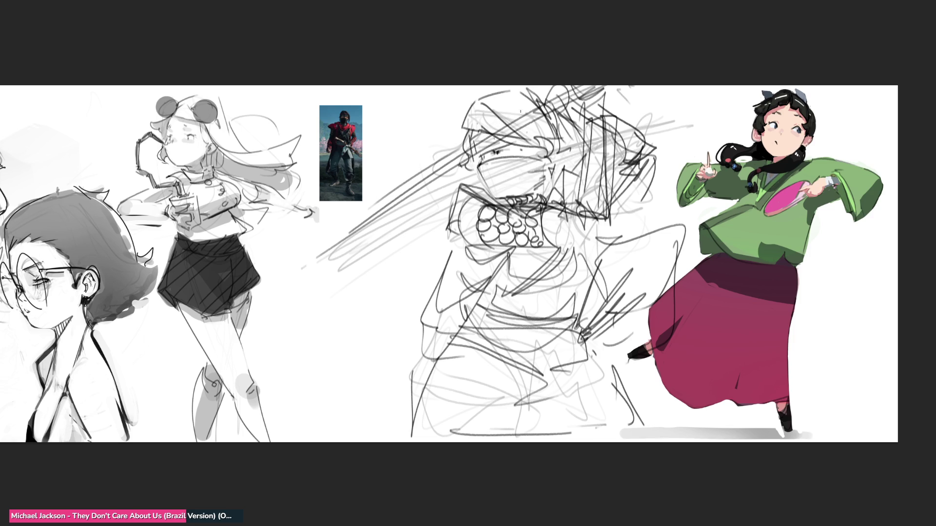
pyautogui.moveTo(538, 101)
pyautogui.mouseDown()
pyautogui.moveTo(295, 256)
pyautogui.moveTo(314, 263)
pyautogui.moveTo(560, 97)
pyautogui.mouseUp()
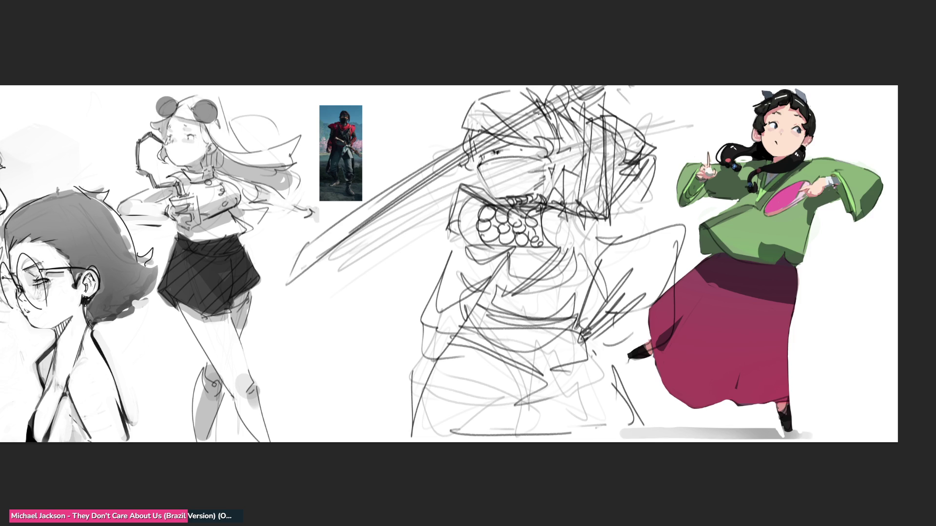
pyautogui.hotkey('ctrl', 'z')
pyautogui.moveTo(291, 274); pyautogui.dragTo(550, 112)
pyautogui.moveTo(362, 225)
pyautogui.mouseDown()
pyautogui.moveTo(270, 288)
pyautogui.moveTo(501, 141)
pyautogui.mouseUp()
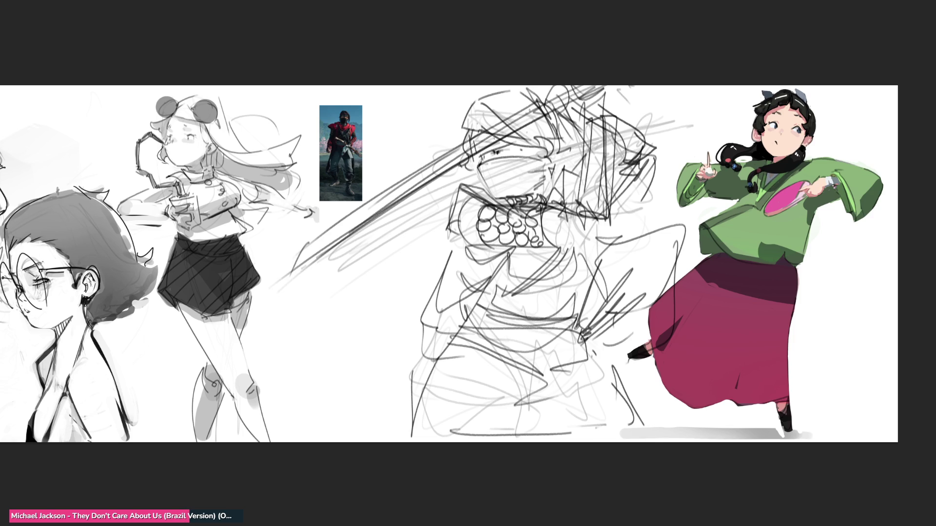
pyautogui.moveTo(541, 98); pyautogui.dragTo(617, 85)
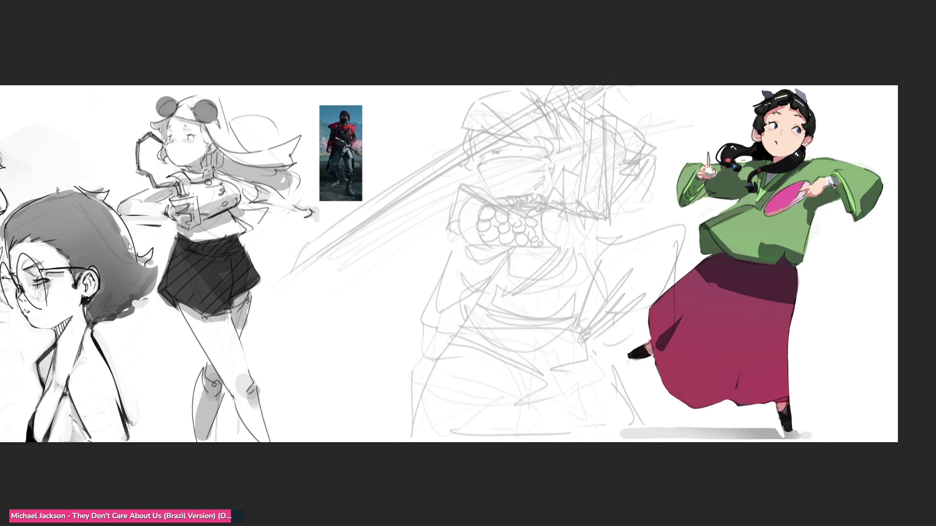
# Mirror the middle sketch horizontally and shift it to the right
pyautogui.hotkey('ctrl', 'shift', 'h')
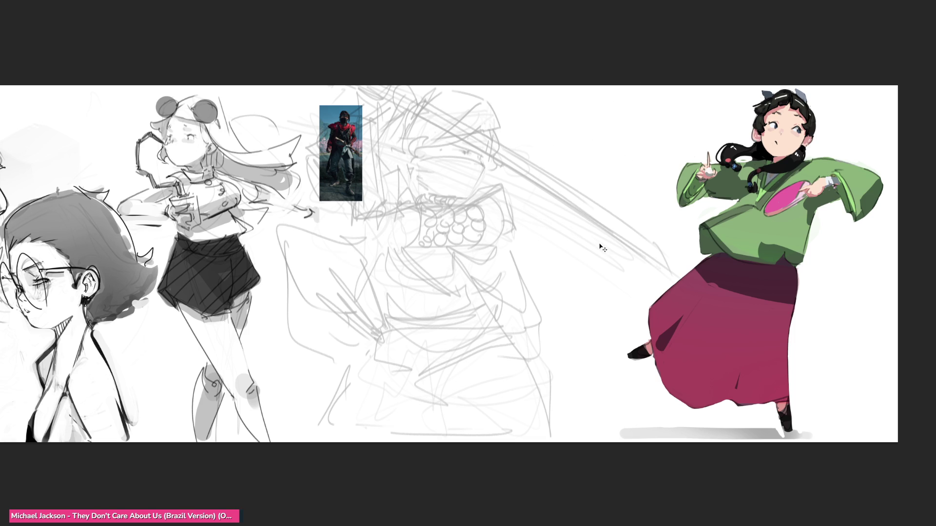
pyautogui.hotkey('ctrl', 't')
pyautogui.moveTo(530, 231); pyautogui.dragTo(583, 228)
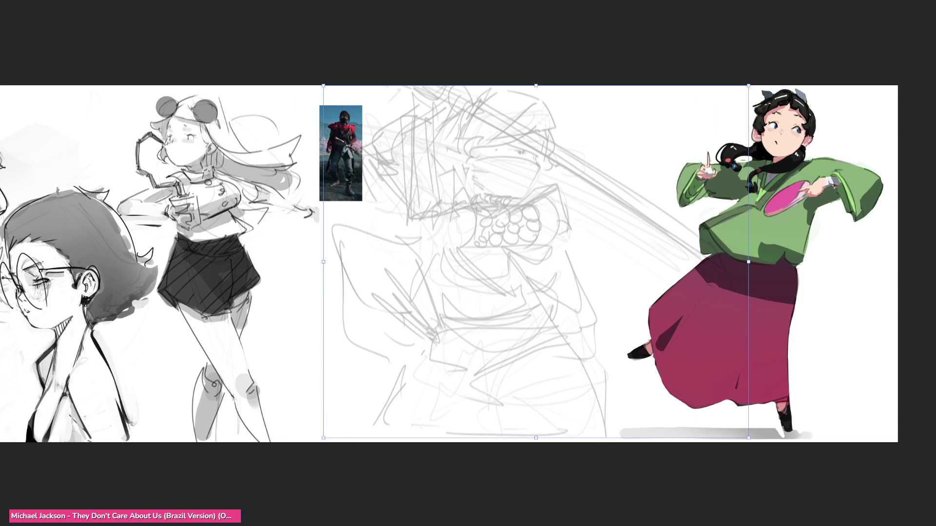
pyautogui.press('Return')
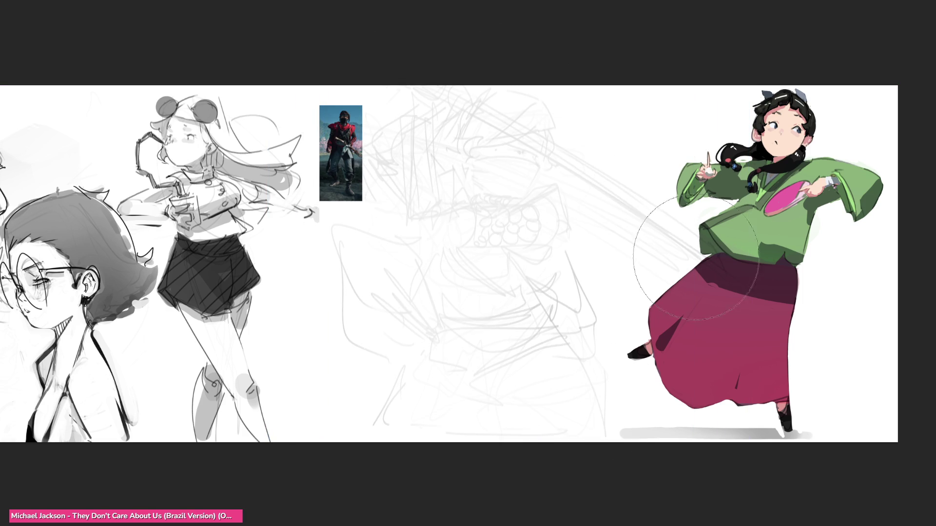
# Free-transform the middle sketch, pulling its corners to skew and squash it
pyautogui.hotkey('ctrl', 't')
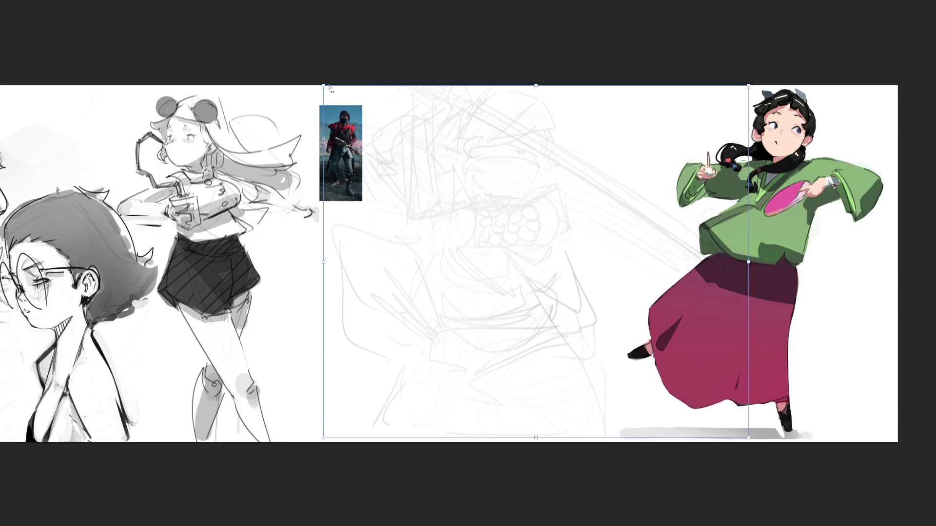
pyautogui.moveTo(329, 87); pyautogui.dragTo(243, 249)
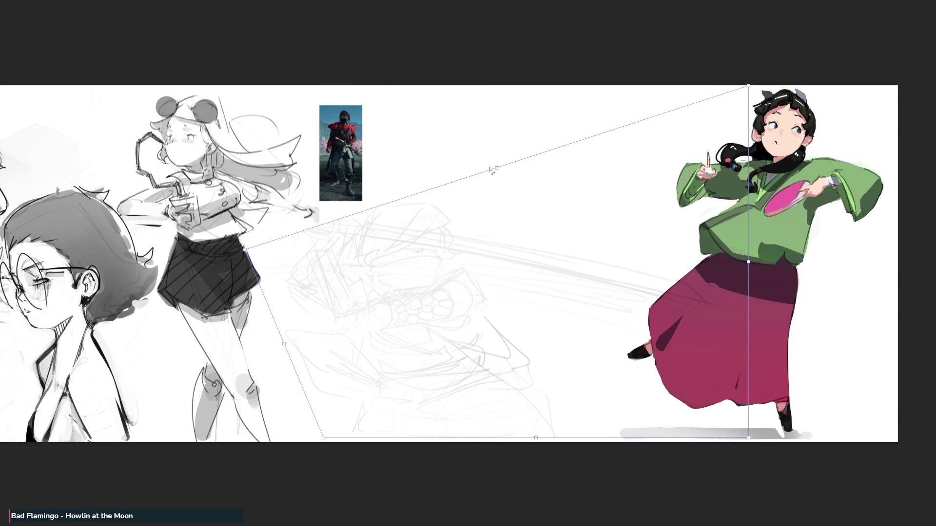
pyautogui.moveTo(491, 170)
pyautogui.mouseDown()
pyautogui.moveTo(506, 82)
pyautogui.moveTo(571, 56)
pyautogui.moveTo(543, 58)
pyautogui.mouseUp()
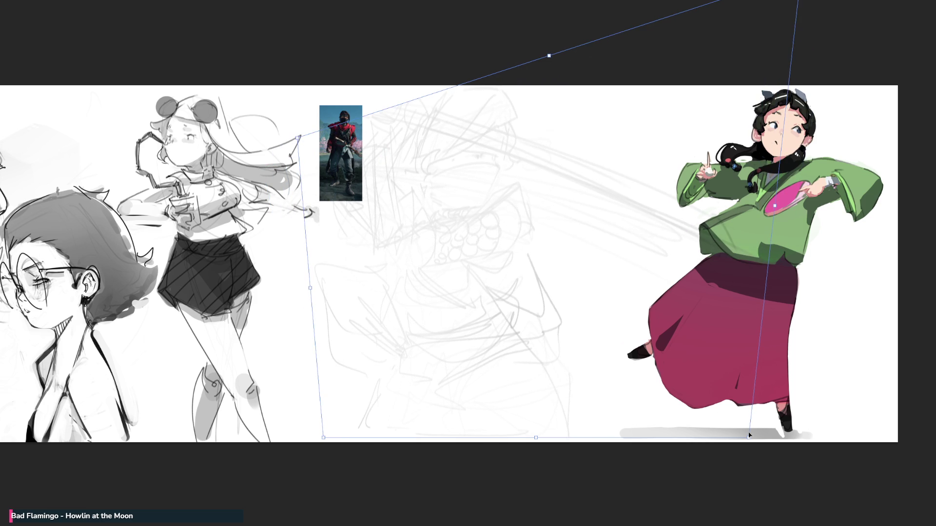
pyautogui.moveTo(750, 438); pyautogui.dragTo(666, 520)
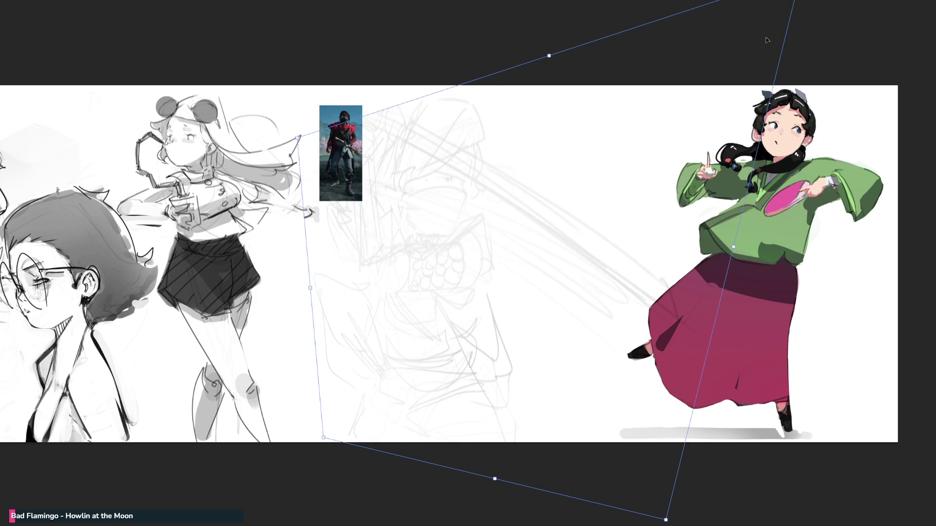
pyautogui.scroll(2, 789, 5)
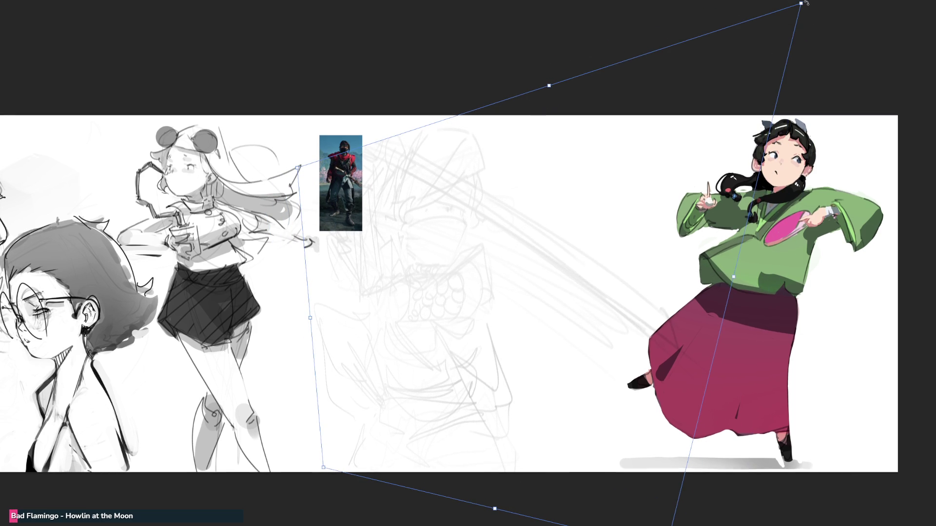
pyautogui.moveTo(806, 3)
pyautogui.mouseDown()
pyautogui.moveTo(829, 25)
pyautogui.moveTo(934, 61)
pyautogui.moveTo(934, 137)
pyautogui.mouseUp()
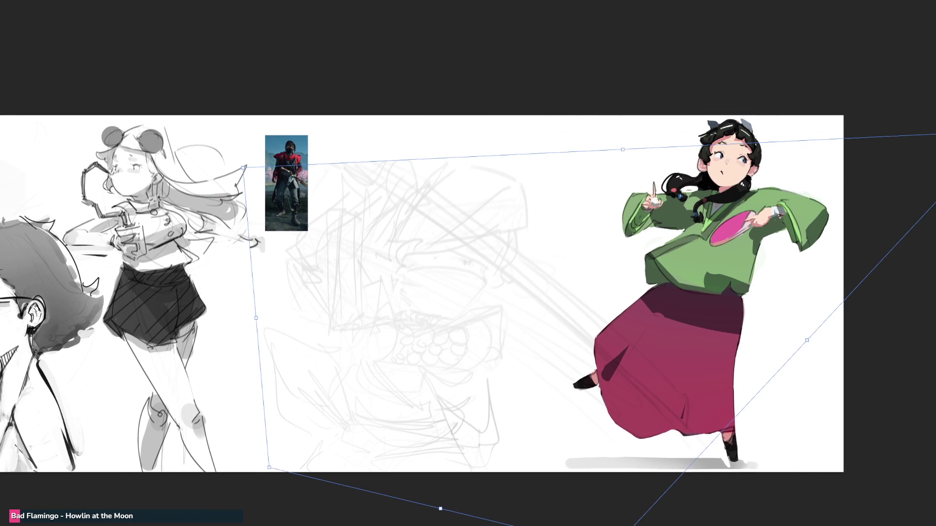
pyautogui.moveTo(621, 149)
pyautogui.mouseDown()
pyautogui.moveTo(544, 278)
pyautogui.moveTo(485, 320)
pyautogui.mouseUp()
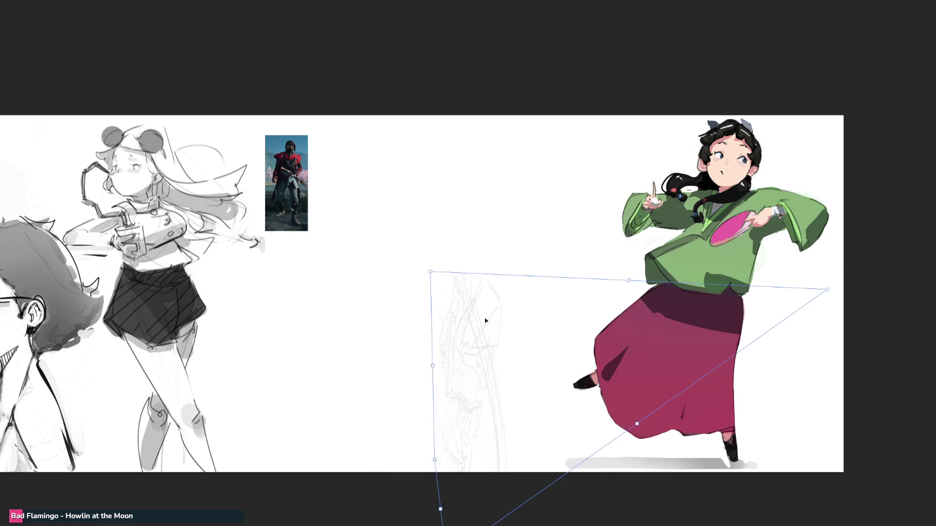
pyautogui.moveTo(430, 272)
pyautogui.mouseDown()
pyautogui.moveTo(431, 288)
pyautogui.moveTo(366, 167)
pyautogui.moveTo(285, 196)
pyautogui.mouseUp()
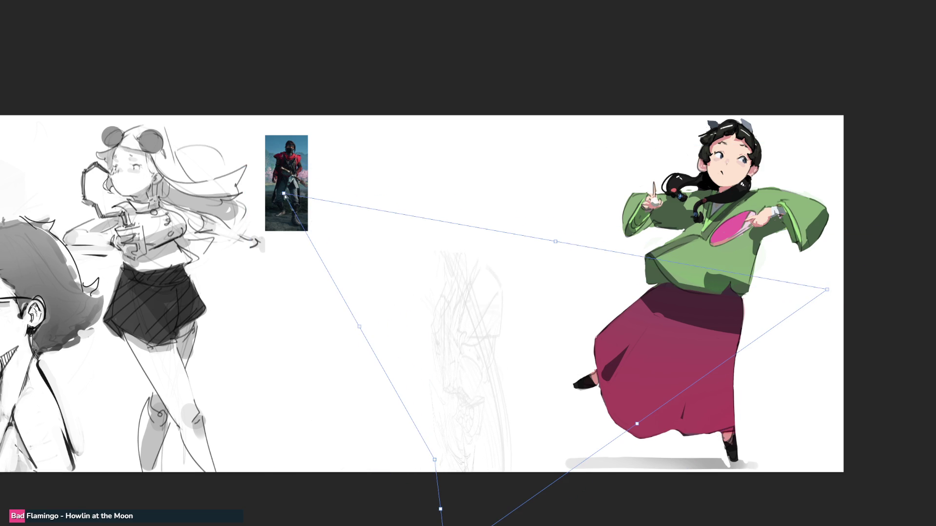
# Finish reshaping, shrink and raise the sketch, commit it, then fade its upper part
pyautogui.moveTo(439, 508); pyautogui.dragTo(398, 509)
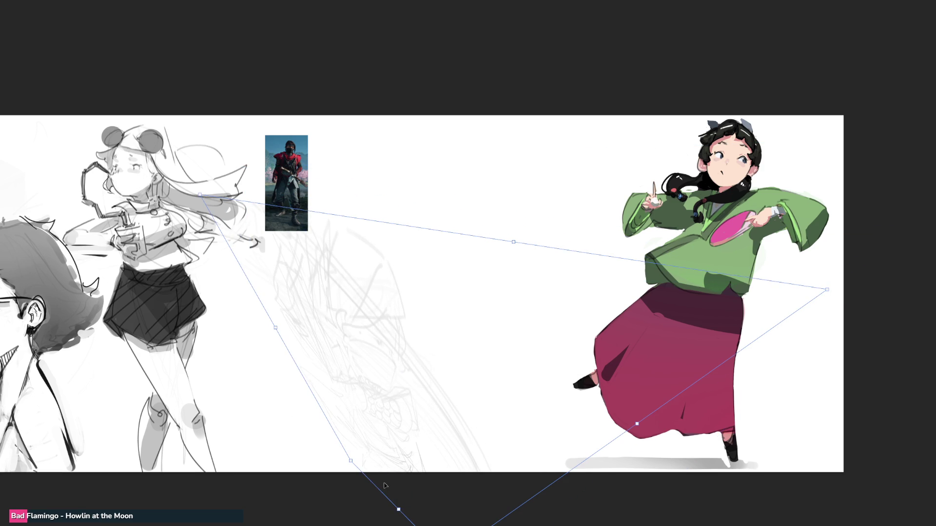
pyautogui.moveTo(352, 462); pyautogui.dragTo(295, 473)
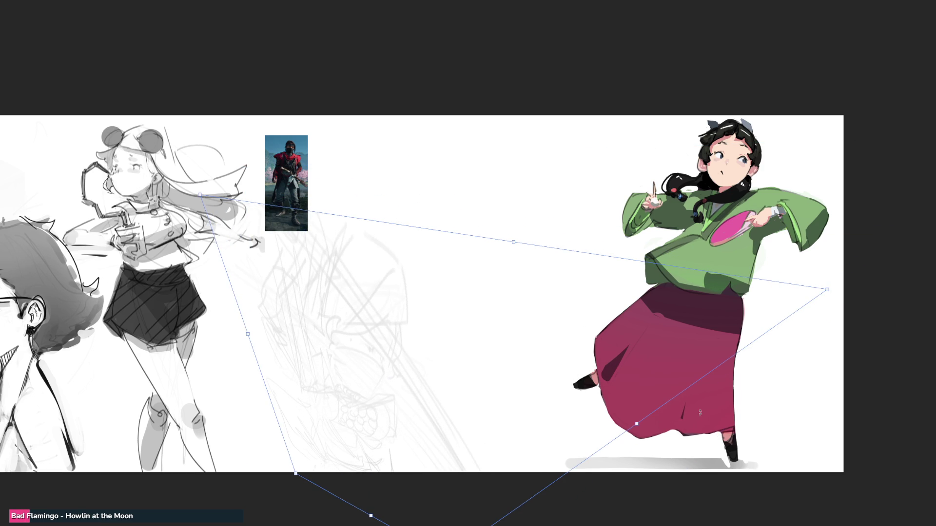
pyautogui.moveTo(637, 424); pyautogui.dragTo(529, 360)
pyautogui.moveTo(720, 226); pyautogui.dragTo(552, 143)
pyautogui.moveTo(201, 196); pyautogui.dragTo(128, 30)
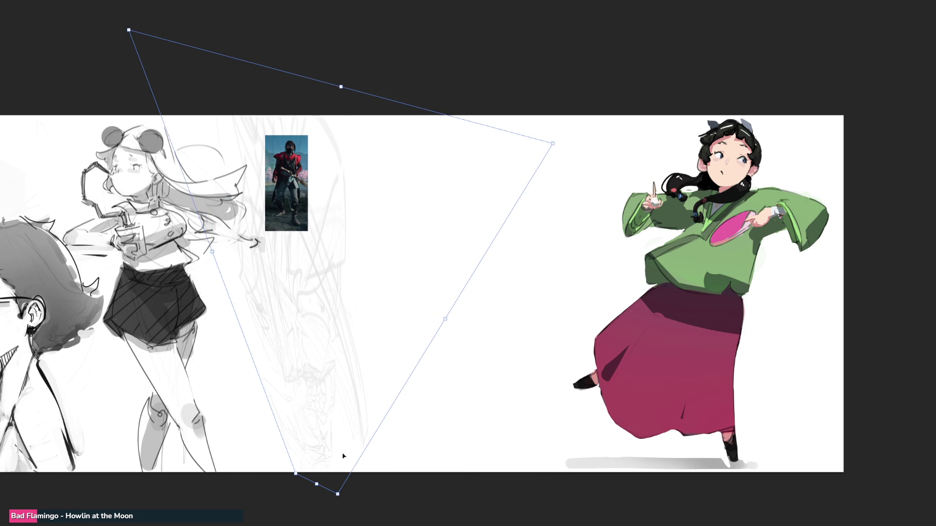
pyautogui.moveTo(338, 494)
pyautogui.mouseDown()
pyautogui.moveTo(575, 387)
pyautogui.moveTo(578, 396)
pyautogui.mouseUp()
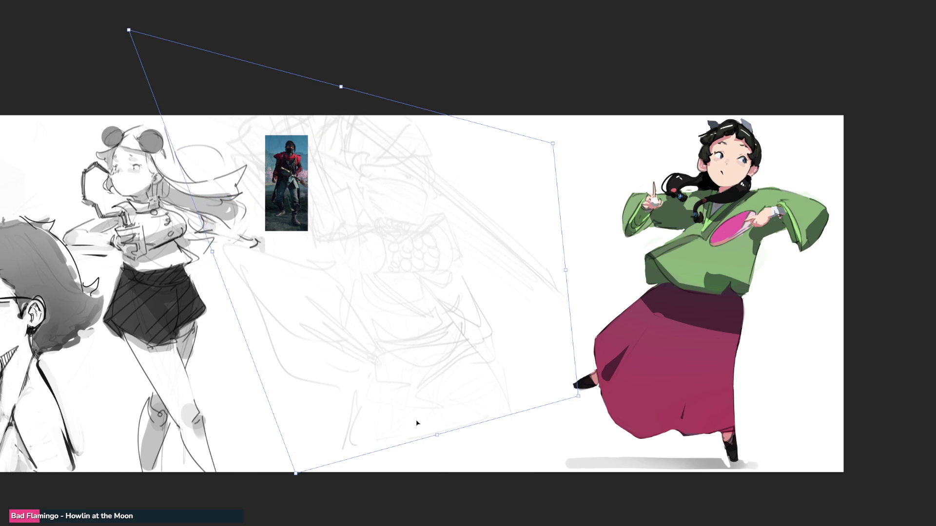
pyautogui.moveTo(297, 475)
pyautogui.mouseDown()
pyautogui.moveTo(314, 520)
pyautogui.moveTo(439, 525)
pyautogui.moveTo(423, 525)
pyautogui.mouseUp()
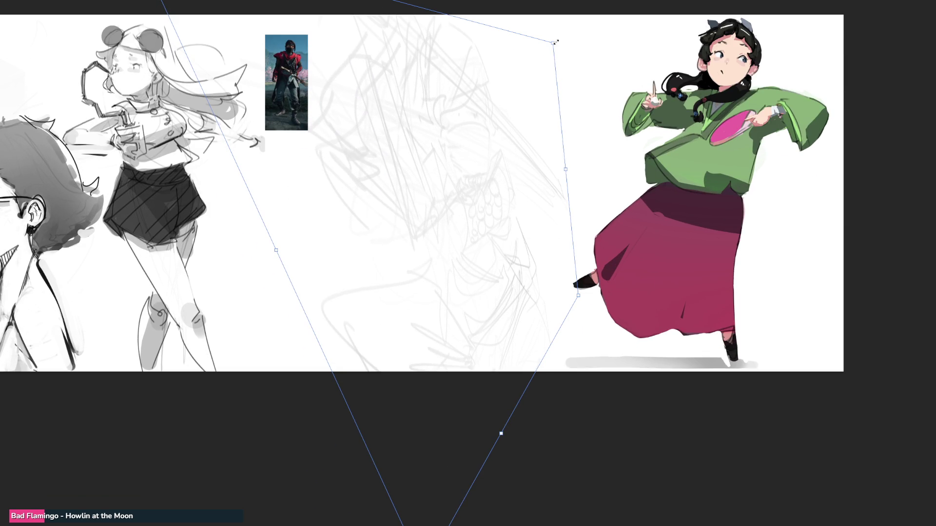
pyautogui.moveTo(571, 28); pyautogui.dragTo(492, 153)
pyautogui.moveTo(480, 254)
pyautogui.mouseDown()
pyautogui.moveTo(477, 102)
pyautogui.moveTo(460, 126)
pyautogui.mouseUp()
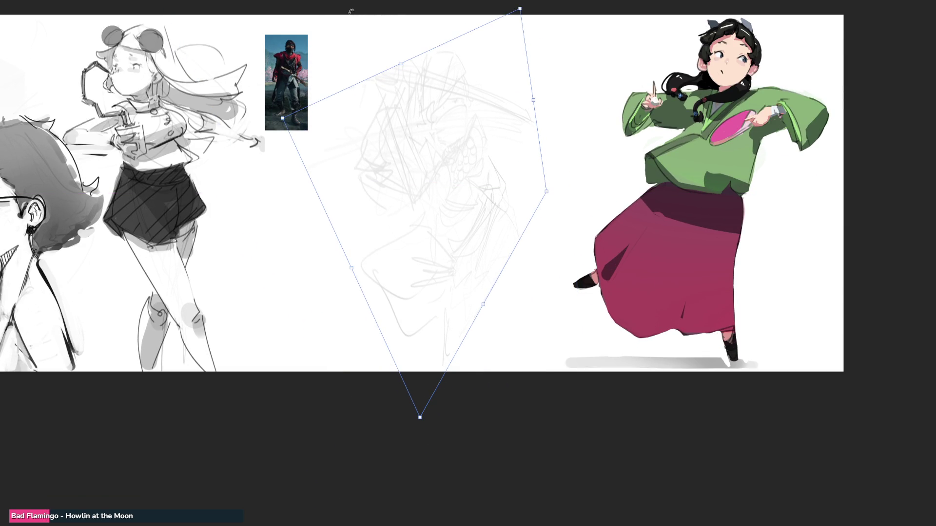
pyautogui.press('Return')
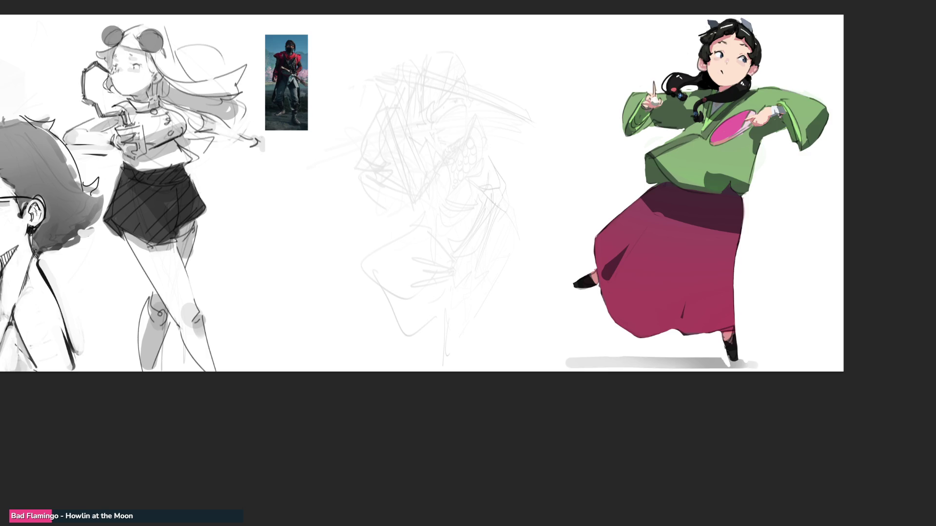
pyautogui.scroll(3, 468, 195)
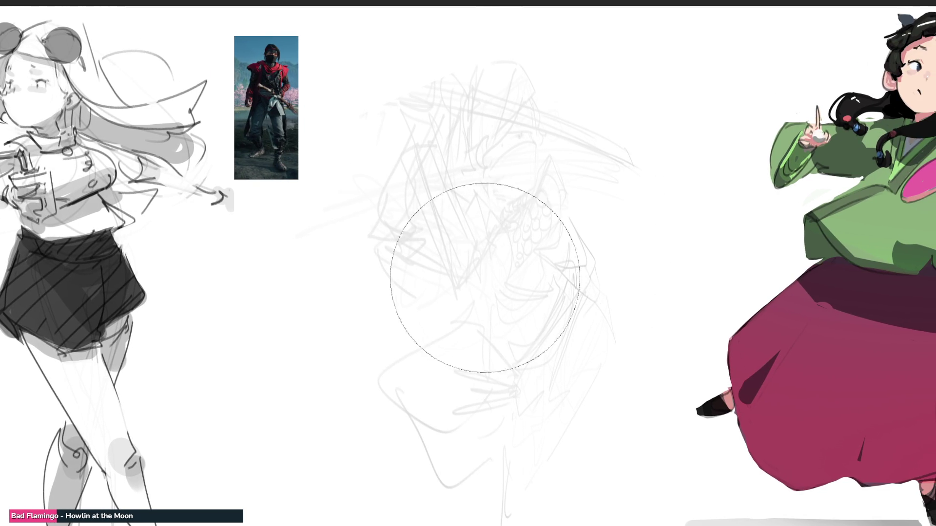
pyautogui.moveTo(485, 278); pyautogui.dragTo(460, 94)
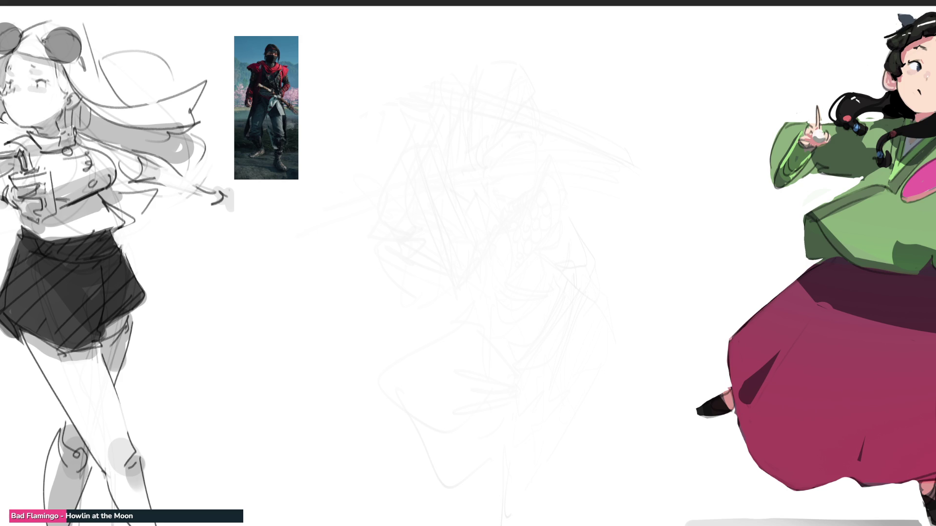
# Block in the fighter's oval head and scribble loose loops over the head area
pyautogui.moveTo(427, 103); pyautogui.dragTo(429, 164)
pyautogui.moveTo(502, 56); pyautogui.dragTo(519, 83)
pyautogui.moveTo(516, 131); pyautogui.dragTo(491, 163)
pyautogui.moveTo(526, 54); pyautogui.dragTo(427, 158)
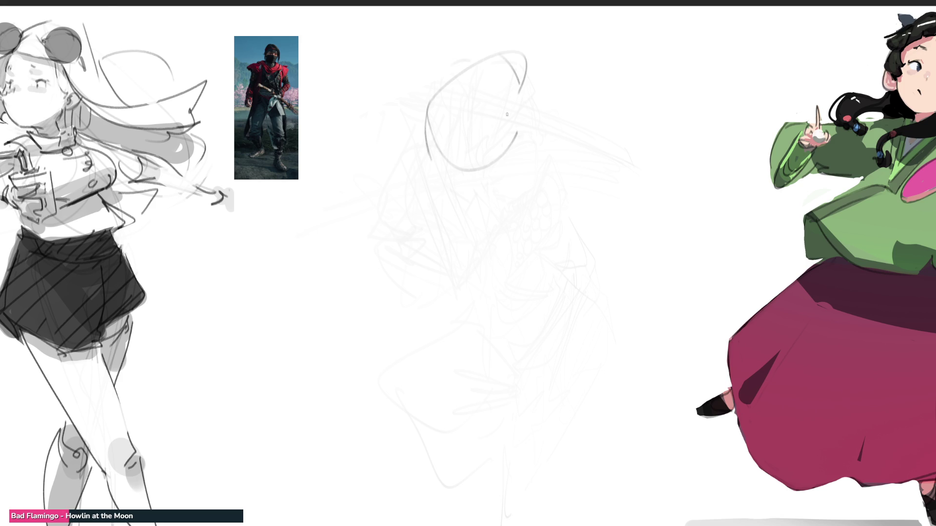
pyautogui.moveTo(518, 93); pyautogui.dragTo(490, 137)
pyautogui.moveTo(499, 146)
pyautogui.mouseDown()
pyautogui.moveTo(417, 181)
pyautogui.moveTo(561, 102)
pyautogui.mouseUp()
pyautogui.moveTo(509, 182); pyautogui.dragTo(463, 239)
pyautogui.moveTo(550, 105); pyautogui.dragTo(470, 191)
pyautogui.moveTo(583, 103)
pyautogui.mouseDown()
pyautogui.moveTo(512, 165)
pyautogui.moveTo(607, 49)
pyautogui.mouseUp()
pyautogui.moveTo(465, 95)
pyautogui.mouseDown()
pyautogui.moveTo(556, 73)
pyautogui.moveTo(492, 259)
pyautogui.mouseUp()
# Add sweeping curves around the head, a V for the torso, and long diagonals up the body
pyautogui.moveTo(495, 225); pyautogui.dragTo(463, 261)
pyautogui.moveTo(441, 137); pyautogui.dragTo(338, 238)
pyautogui.moveTo(475, 143); pyautogui.dragTo(390, 232)
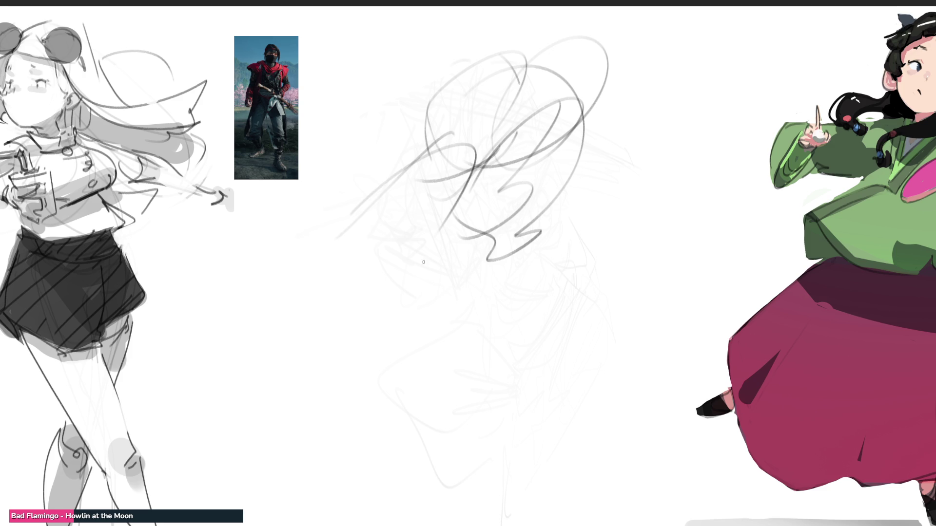
pyautogui.moveTo(482, 250)
pyautogui.mouseDown()
pyautogui.moveTo(442, 314)
pyautogui.moveTo(442, 354)
pyautogui.moveTo(463, 345)
pyautogui.moveTo(540, 240)
pyautogui.mouseUp()
pyautogui.moveTo(592, 169)
pyautogui.mouseDown()
pyautogui.moveTo(555, 235)
pyautogui.moveTo(641, 207)
pyautogui.mouseUp()
pyautogui.moveTo(636, 235); pyautogui.dragTo(619, 219)
pyautogui.moveTo(611, 133); pyautogui.dragTo(605, 192)
pyautogui.moveTo(366, 250)
pyautogui.mouseDown()
pyautogui.moveTo(455, 179)
pyautogui.moveTo(302, 255)
pyautogui.moveTo(634, 112)
pyautogui.mouseUp()
pyautogui.moveTo(651, 122)
pyautogui.mouseDown()
pyautogui.moveTo(537, 244)
pyautogui.moveTo(595, 304)
pyautogui.moveTo(670, 274)
pyautogui.mouseUp()
# Sketch the horizontal sword line, scribble the lower right, and loop in the lower body and a leg
pyautogui.moveTo(597, 289)
pyautogui.mouseDown()
pyautogui.moveTo(234, 340)
pyautogui.moveTo(680, 283)
pyautogui.moveTo(634, 352)
pyautogui.moveTo(689, 246)
pyautogui.mouseUp()
pyautogui.moveTo(649, 141)
pyautogui.mouseDown()
pyautogui.moveTo(708, 263)
pyautogui.moveTo(594, 319)
pyautogui.mouseUp()
pyautogui.moveTo(634, 365)
pyautogui.mouseDown()
pyautogui.moveTo(626, 384)
pyautogui.moveTo(424, 441)
pyautogui.moveTo(598, 303)
pyautogui.moveTo(639, 333)
pyautogui.mouseUp()
pyautogui.moveTo(643, 366); pyautogui.dragTo(634, 390)
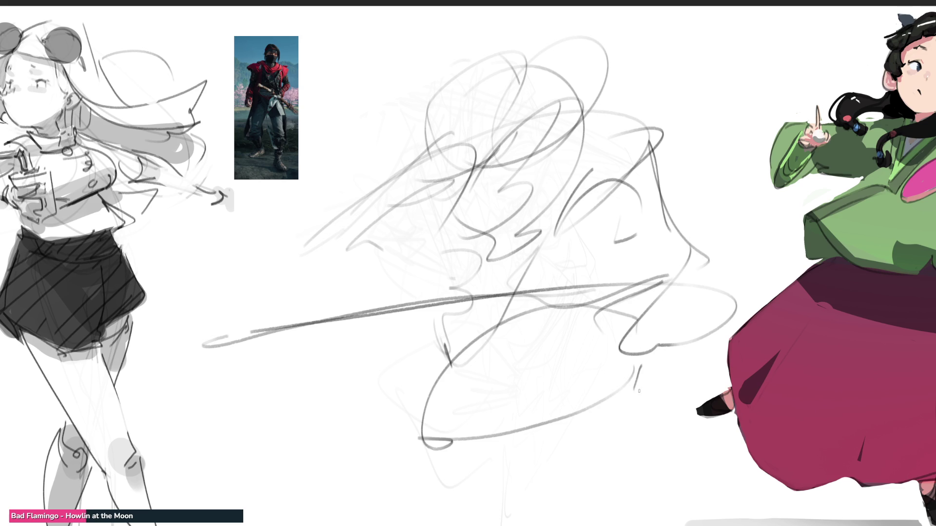
pyautogui.moveTo(671, 327); pyautogui.dragTo(658, 378)
pyautogui.moveTo(671, 203); pyautogui.dragTo(597, 325)
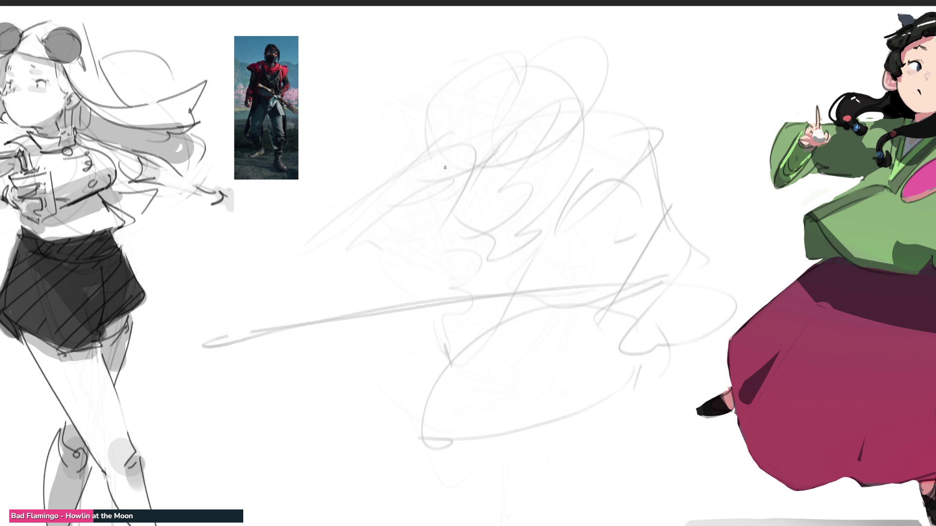
# Add an arched stroke at the head and scribble darker head and shoulder shapes
pyautogui.moveTo(426, 157)
pyautogui.mouseDown()
pyautogui.moveTo(462, 188)
pyautogui.moveTo(509, 136)
pyautogui.mouseUp()
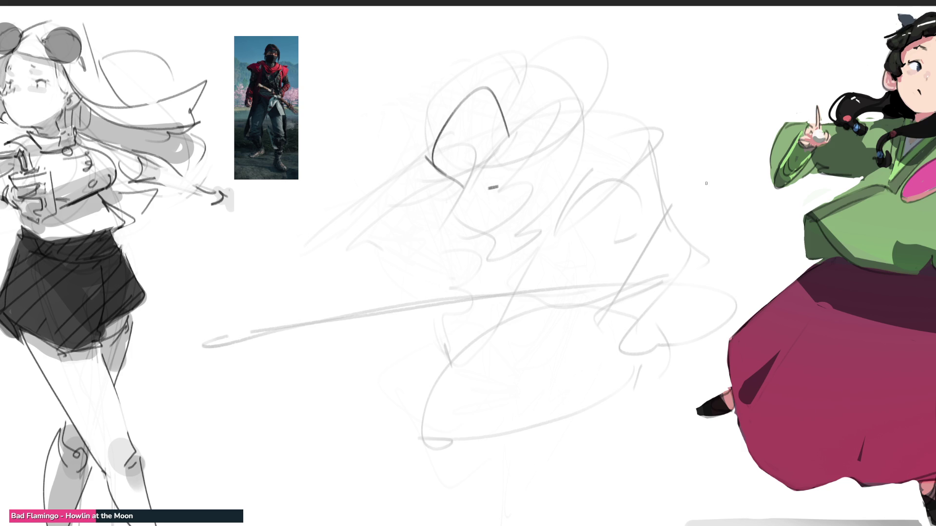
pyautogui.moveTo(430, 235); pyautogui.dragTo(573, 169)
pyautogui.moveTo(507, 197); pyautogui.dragTo(580, 166)
pyautogui.moveTo(480, 204)
pyautogui.mouseDown()
pyautogui.moveTo(429, 112)
pyautogui.moveTo(498, 173)
pyautogui.mouseUp()
pyautogui.moveTo(465, 207); pyautogui.dragTo(493, 186)
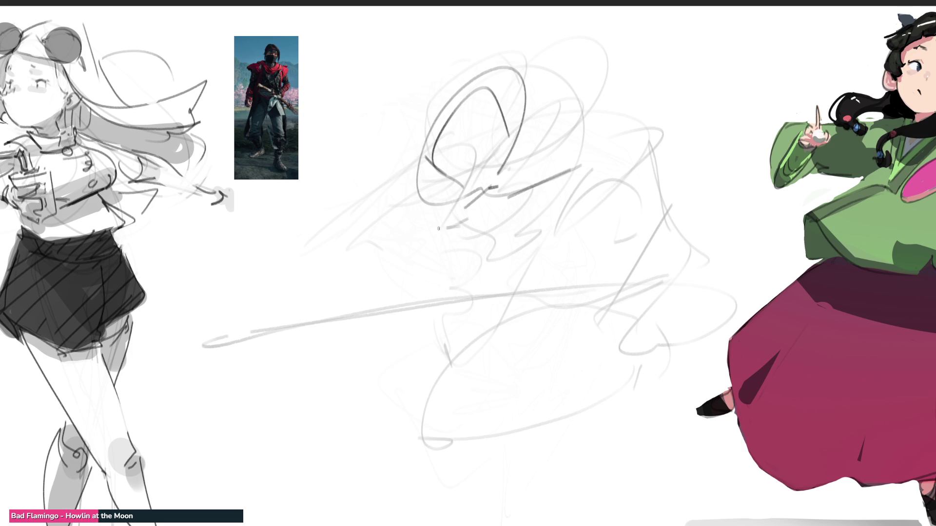
pyautogui.moveTo(429, 235); pyautogui.dragTo(488, 195)
pyautogui.moveTo(562, 116); pyautogui.dragTo(572, 168)
# Add vertical marks and a V at upper right, plus a zigzag mid-figure
pyautogui.moveTo(549, 77); pyautogui.dragTo(560, 142)
pyautogui.moveTo(573, 92); pyautogui.dragTo(567, 139)
pyautogui.moveTo(541, 144); pyautogui.dragTo(592, 139)
pyautogui.moveTo(497, 110); pyautogui.dragTo(516, 116)
pyautogui.moveTo(617, 74)
pyautogui.mouseDown()
pyautogui.moveTo(592, 140)
pyautogui.moveTo(553, 188)
pyautogui.mouseUp()
pyautogui.moveTo(521, 204); pyautogui.dragTo(471, 238)
pyautogui.moveTo(550, 195); pyautogui.dragTo(603, 223)
# Sweep large diagonals, loops and horizontal gesture strokes across the body and lower body
pyautogui.moveTo(682, 119); pyautogui.dragTo(410, 350)
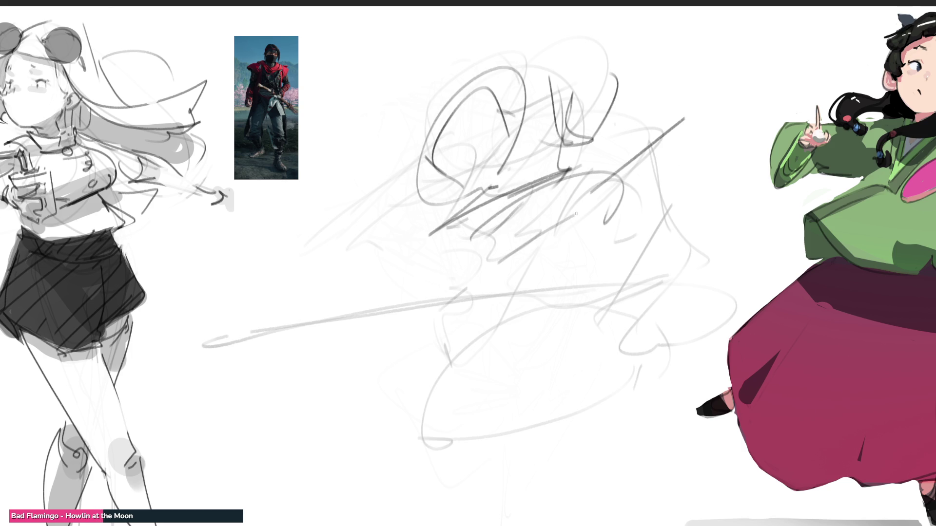
pyautogui.moveTo(575, 214)
pyautogui.mouseDown()
pyautogui.moveTo(683, 180)
pyautogui.moveTo(624, 241)
pyautogui.mouseUp()
pyautogui.moveTo(682, 120)
pyautogui.mouseDown()
pyautogui.moveTo(629, 242)
pyautogui.moveTo(486, 242)
pyautogui.moveTo(416, 316)
pyautogui.mouseUp()
pyautogui.moveTo(429, 260); pyautogui.dragTo(493, 221)
pyautogui.moveTo(618, 126); pyautogui.dragTo(446, 265)
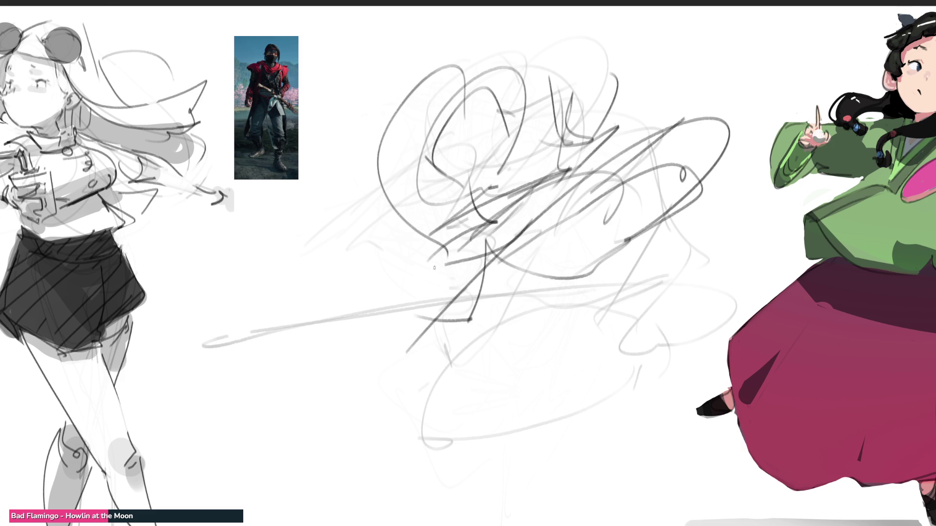
pyautogui.moveTo(353, 238)
pyautogui.mouseDown()
pyautogui.moveTo(441, 285)
pyautogui.moveTo(489, 268)
pyautogui.mouseUp()
pyautogui.moveTo(351, 269)
pyautogui.mouseDown()
pyautogui.moveTo(390, 372)
pyautogui.moveTo(451, 385)
pyautogui.moveTo(619, 361)
pyautogui.moveTo(519, 412)
pyautogui.moveTo(661, 315)
pyautogui.moveTo(648, 343)
pyautogui.moveTo(458, 292)
pyautogui.moveTo(468, 344)
pyautogui.moveTo(634, 451)
pyautogui.moveTo(626, 465)
pyautogui.moveTo(375, 487)
pyautogui.moveTo(571, 409)
pyautogui.mouseUp()
pyautogui.moveTo(631, 370)
pyautogui.mouseDown()
pyautogui.moveTo(687, 448)
pyautogui.moveTo(744, 457)
pyautogui.moveTo(385, 487)
pyautogui.moveTo(687, 466)
pyautogui.moveTo(402, 497)
pyautogui.moveTo(665, 317)
pyautogui.moveTo(760, 219)
pyautogui.moveTo(725, 299)
pyautogui.mouseUp()
# Lighten the dark scribble strokes to faint grey, discarding a trial dark arc at the head
pyautogui.moveTo(632, 305)
pyautogui.mouseDown()
pyautogui.moveTo(561, 317)
pyautogui.moveTo(438, 146)
pyautogui.moveTo(732, 317)
pyautogui.moveTo(775, 429)
pyautogui.mouseUp()
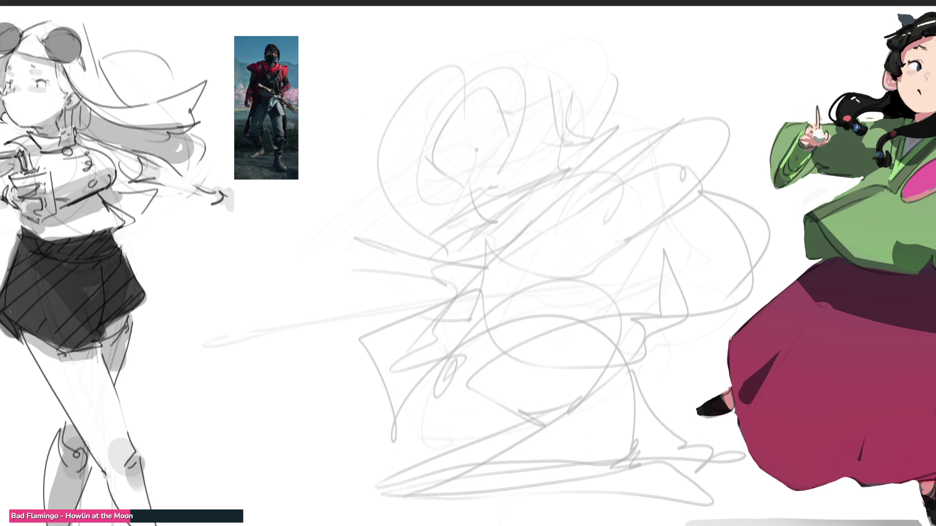
pyautogui.moveTo(472, 148)
pyautogui.mouseDown()
pyautogui.moveTo(497, 150)
pyautogui.moveTo(478, 137)
pyautogui.moveTo(475, 146)
pyautogui.moveTo(492, 146)
pyautogui.mouseUp()
pyautogui.hotkey('ctrl', 'z')
# Draw the dark face edge and the lower edge of the mask
pyautogui.click(455, 171)
pyautogui.moveTo(469, 179); pyautogui.dragTo(475, 196)
pyautogui.hotkey('ctrl', 'z')
pyautogui.moveTo(497, 144)
pyautogui.mouseDown()
pyautogui.moveTo(474, 159)
pyautogui.moveTo(475, 203)
pyautogui.moveTo(492, 219)
pyautogui.moveTo(548, 189)
pyautogui.mouseUp()
pyautogui.moveTo(521, 204)
pyautogui.mouseDown()
pyautogui.moveTo(531, 208)
pyautogui.moveTo(543, 197)
pyautogui.mouseUp()
pyautogui.moveTo(540, 200); pyautogui.dragTo(534, 211)
# Mark the eyes, hook the top of the head, and draw a curved jaw line
pyautogui.moveTo(453, 125); pyautogui.dragTo(458, 143)
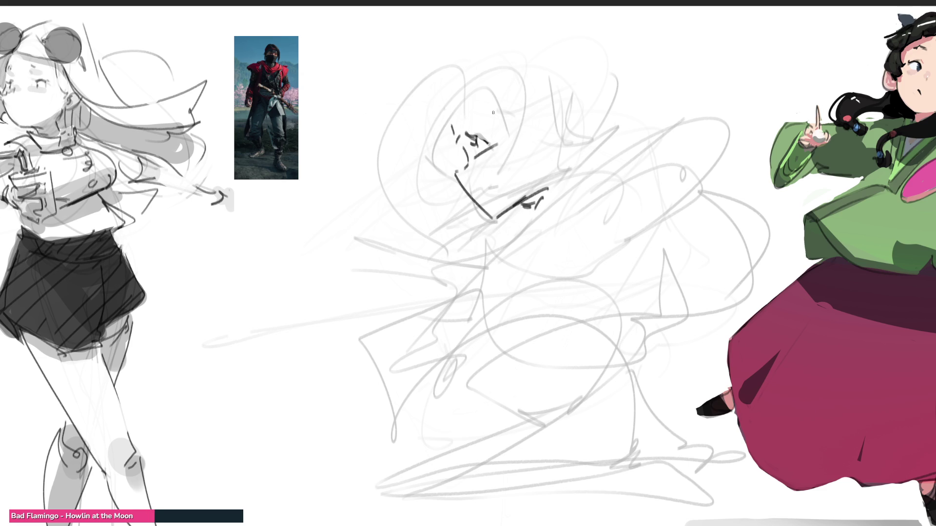
pyautogui.moveTo(493, 112)
pyautogui.mouseDown()
pyautogui.moveTo(478, 121)
pyautogui.moveTo(479, 99)
pyautogui.mouseUp()
pyautogui.moveTo(496, 95); pyautogui.dragTo(499, 103)
pyautogui.hotkey('ctrl', 'z')
pyautogui.moveTo(439, 102)
pyautogui.mouseDown()
pyautogui.moveTo(507, 82)
pyautogui.moveTo(503, 105)
pyautogui.mouseUp()
pyautogui.moveTo(507, 84); pyautogui.dragTo(510, 93)
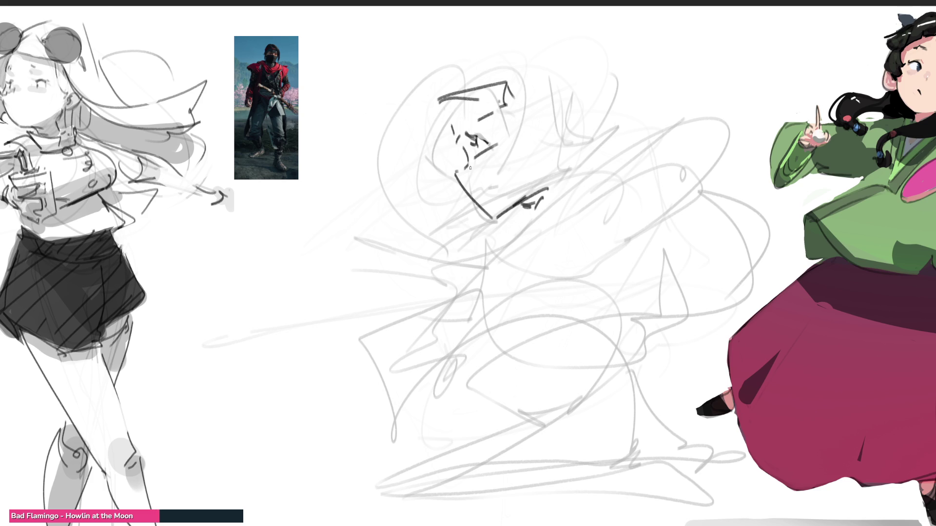
pyautogui.moveTo(470, 168); pyautogui.dragTo(483, 199)
pyautogui.hotkey('ctrl', 'z')
pyautogui.moveTo(467, 155); pyautogui.dragTo(495, 219)
# Outline the hood on the head's right side
pyautogui.moveTo(422, 84)
pyautogui.mouseDown()
pyautogui.moveTo(439, 101)
pyautogui.moveTo(422, 82)
pyautogui.mouseUp()
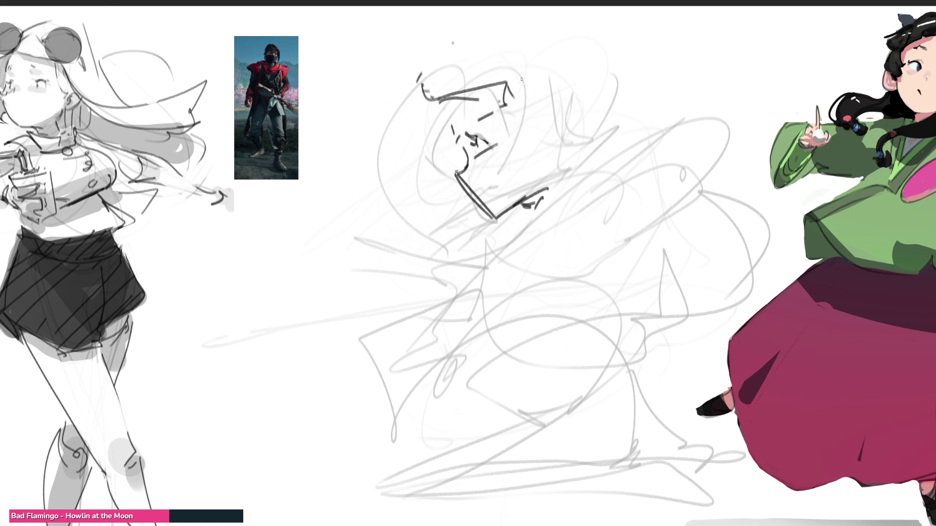
pyautogui.moveTo(543, 69); pyautogui.dragTo(535, 84)
pyautogui.moveTo(541, 57); pyautogui.dragTo(551, 139)
pyautogui.moveTo(515, 104); pyautogui.dragTo(549, 143)
pyautogui.moveTo(561, 116); pyautogui.dragTo(547, 154)
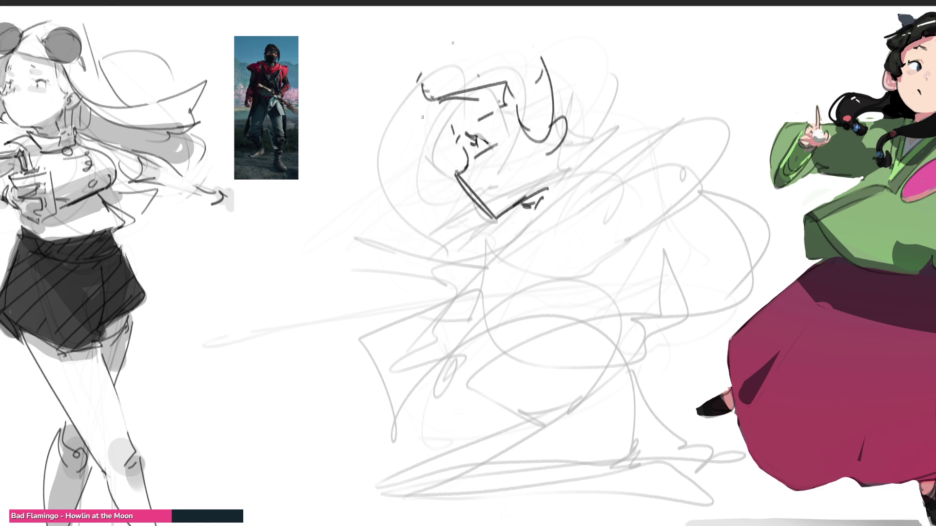
# Draw the head's left contour and two arcs at the top of the hood
pyautogui.moveTo(417, 68); pyautogui.dragTo(423, 72)
pyautogui.moveTo(423, 91)
pyautogui.mouseDown()
pyautogui.moveTo(407, 147)
pyautogui.moveTo(416, 157)
pyautogui.mouseUp()
pyautogui.moveTo(402, 161); pyautogui.dragTo(413, 163)
pyautogui.moveTo(434, 172); pyautogui.dragTo(428, 185)
pyautogui.moveTo(511, 11); pyautogui.dragTo(577, 102)
pyautogui.moveTo(575, 16)
pyautogui.mouseDown()
pyautogui.moveTo(616, 144)
pyautogui.moveTo(502, 236)
pyautogui.moveTo(480, 241)
pyautogui.moveTo(646, 109)
pyautogui.moveTo(703, 41)
pyautogui.mouseUp()
# Draw the shoulder and arm, the arch over the right shoulder, and the torso's S-curve
pyautogui.moveTo(722, 45)
pyautogui.mouseDown()
pyautogui.moveTo(740, 126)
pyautogui.moveTo(590, 175)
pyautogui.mouseUp()
pyautogui.moveTo(710, 116)
pyautogui.mouseDown()
pyautogui.moveTo(617, 155)
pyautogui.moveTo(586, 190)
pyautogui.mouseUp()
pyautogui.moveTo(605, 163); pyautogui.dragTo(720, 172)
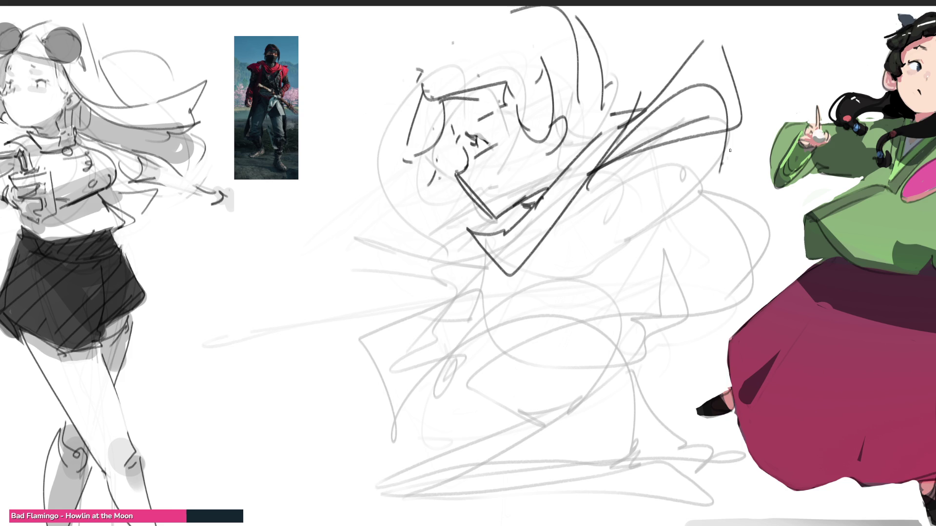
pyautogui.moveTo(730, 150); pyautogui.dragTo(680, 115)
pyautogui.moveTo(658, 123); pyautogui.dragTo(614, 195)
pyautogui.moveTo(710, 194); pyautogui.dragTo(678, 207)
pyautogui.moveTo(615, 207)
pyautogui.mouseDown()
pyautogui.moveTo(587, 233)
pyautogui.moveTo(687, 238)
pyautogui.mouseUp()
pyautogui.moveTo(654, 188); pyautogui.dragTo(545, 324)
# Add parallel diagonals down the torso and darker lines lower in the body
pyautogui.moveTo(648, 232); pyautogui.dragTo(583, 306)
pyautogui.moveTo(687, 221); pyautogui.dragTo(551, 368)
pyautogui.moveTo(590, 238); pyautogui.dragTo(556, 288)
pyautogui.moveTo(558, 285)
pyautogui.mouseDown()
pyautogui.moveTo(524, 350)
pyautogui.moveTo(539, 375)
pyautogui.mouseUp()
pyautogui.moveTo(546, 353); pyautogui.dragTo(516, 371)
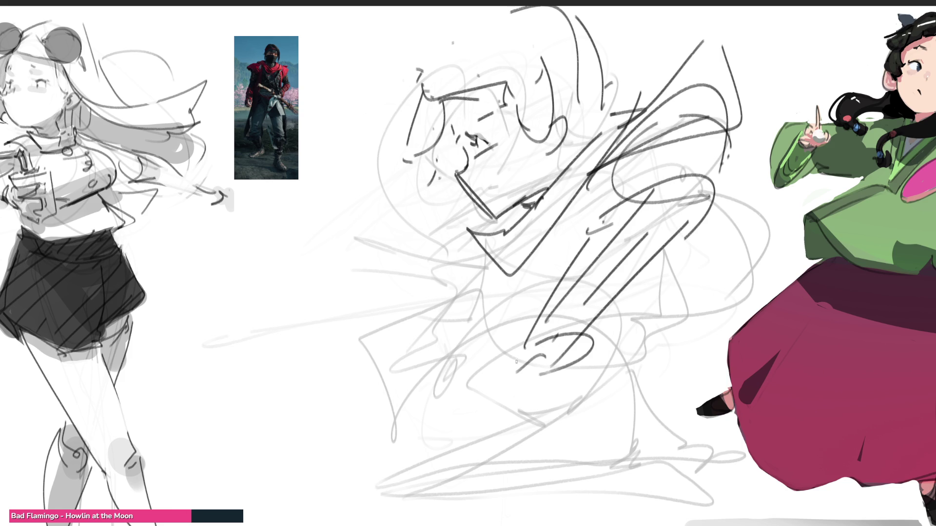
pyautogui.moveTo(531, 335)
pyautogui.mouseDown()
pyautogui.moveTo(487, 399)
pyautogui.moveTo(548, 406)
pyautogui.mouseUp()
pyautogui.moveTo(568, 352); pyautogui.dragTo(576, 337)
pyautogui.moveTo(534, 435); pyautogui.dragTo(565, 281)
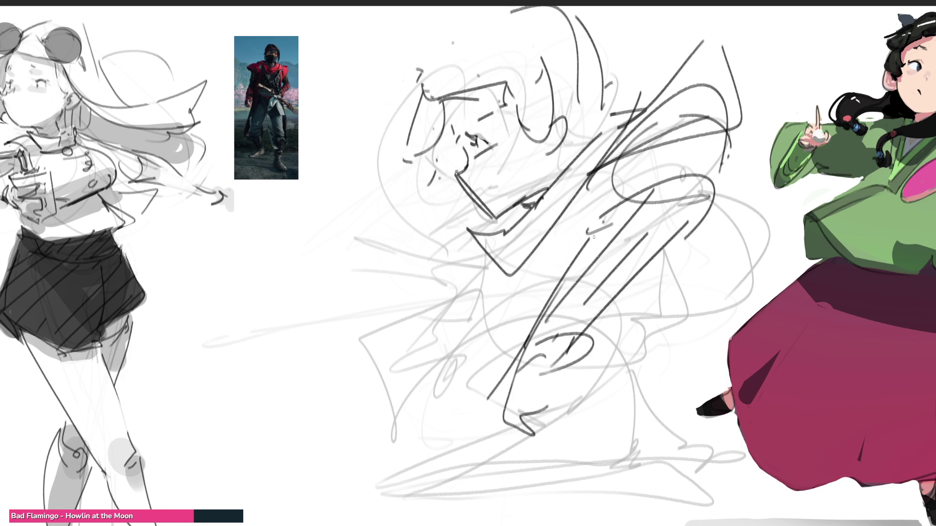
# Loop the right side's contour downward and add diagonals for the legs
pyautogui.moveTo(664, 263); pyautogui.dragTo(635, 304)
pyautogui.moveTo(715, 148)
pyautogui.mouseDown()
pyautogui.moveTo(835, 192)
pyautogui.moveTo(613, 326)
pyautogui.mouseUp()
pyautogui.moveTo(646, 269); pyautogui.dragTo(633, 321)
pyautogui.moveTo(717, 197); pyautogui.dragTo(664, 338)
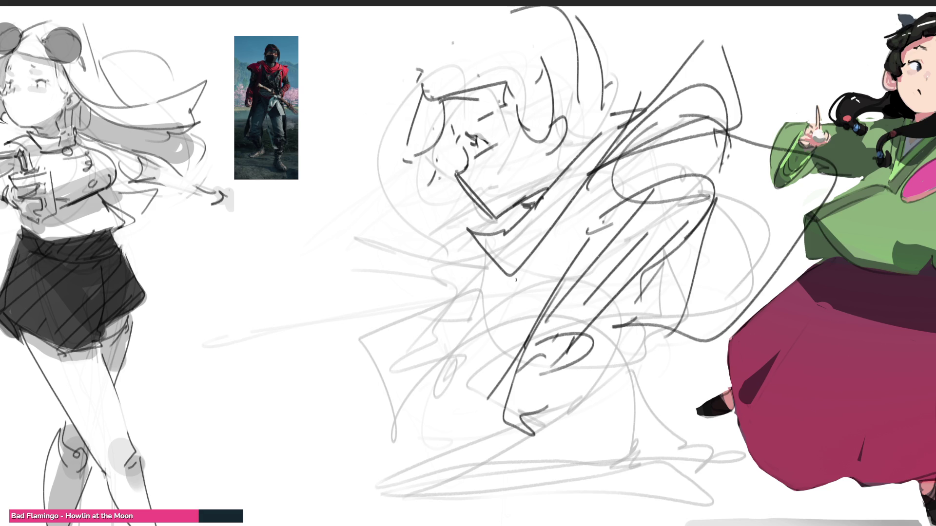
pyautogui.moveTo(586, 190)
pyautogui.mouseDown()
pyautogui.moveTo(516, 284)
pyautogui.moveTo(550, 341)
pyautogui.mouseUp()
pyautogui.moveTo(574, 385); pyautogui.dragTo(624, 414)
pyautogui.moveTo(753, 319); pyautogui.dragTo(686, 377)
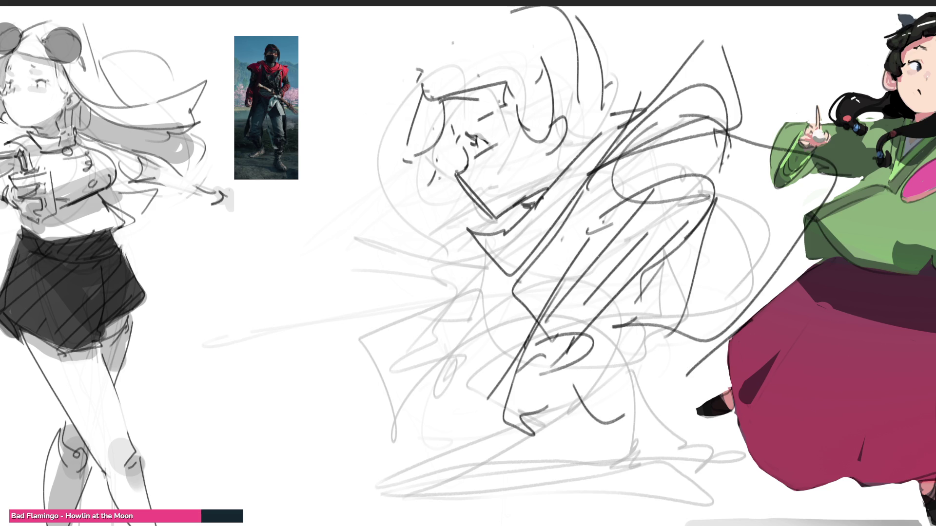
# Draw long diagonals through the body's middle and outline the lower legs and feet
pyautogui.moveTo(492, 288); pyautogui.dragTo(467, 369)
pyautogui.moveTo(541, 319); pyautogui.dragTo(506, 345)
pyautogui.moveTo(485, 359); pyautogui.dragTo(467, 370)
pyautogui.moveTo(540, 258); pyautogui.dragTo(535, 271)
pyautogui.moveTo(592, 161)
pyautogui.mouseDown()
pyautogui.moveTo(445, 403)
pyautogui.moveTo(494, 385)
pyautogui.moveTo(445, 427)
pyautogui.moveTo(620, 516)
pyautogui.mouseUp()
pyautogui.moveTo(653, 441); pyautogui.dragTo(641, 477)
pyautogui.moveTo(485, 466); pyautogui.dragTo(494, 470)
pyautogui.moveTo(417, 454); pyautogui.dragTo(610, 524)
pyautogui.moveTo(476, 444)
pyautogui.mouseDown()
pyautogui.moveTo(649, 525)
pyautogui.moveTo(693, 492)
pyautogui.moveTo(387, 463)
pyautogui.moveTo(678, 521)
pyautogui.mouseUp()
pyautogui.moveTo(673, 468); pyautogui.dragTo(634, 466)
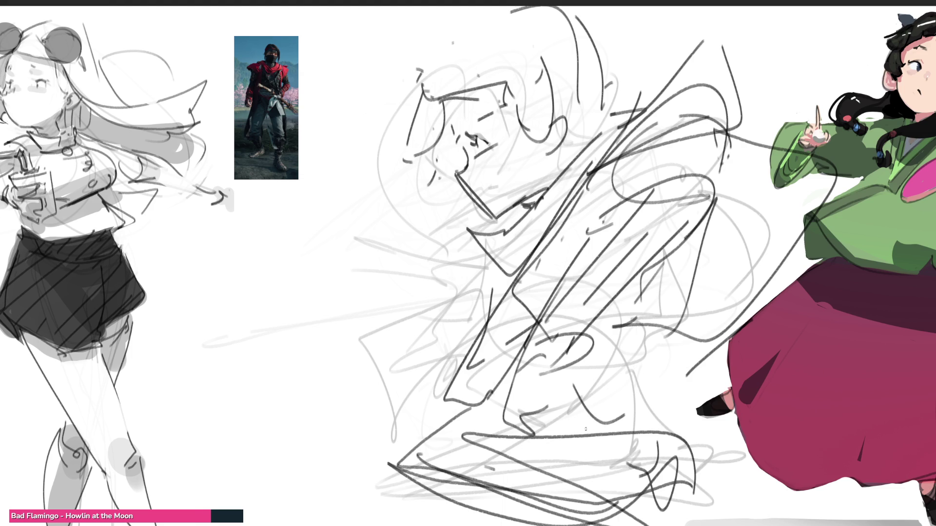
# Draw the long sword extending out to the left
pyautogui.moveTo(238, 310); pyautogui.dragTo(423, 378)
pyautogui.moveTo(408, 365); pyautogui.dragTo(423, 377)
pyautogui.moveTo(187, 282); pyautogui.dragTo(426, 393)
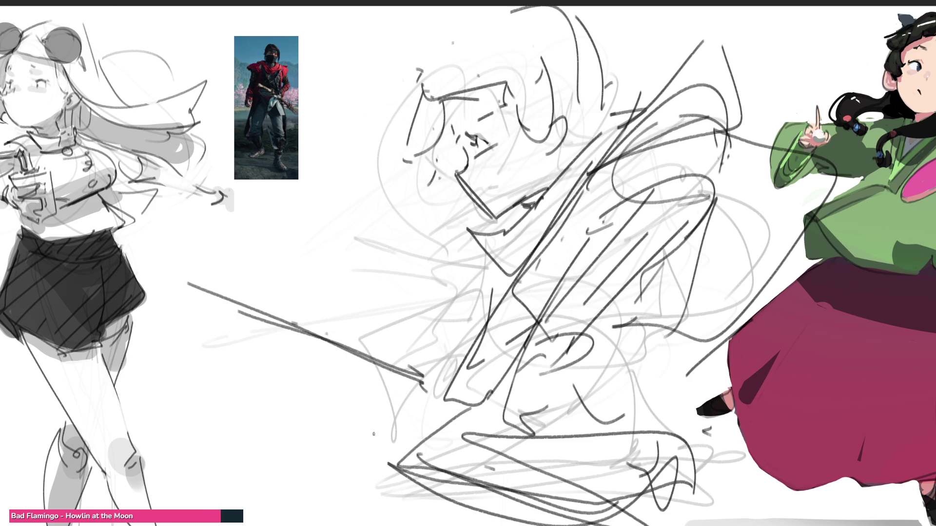
pyautogui.hotkey('ctrl', 't')
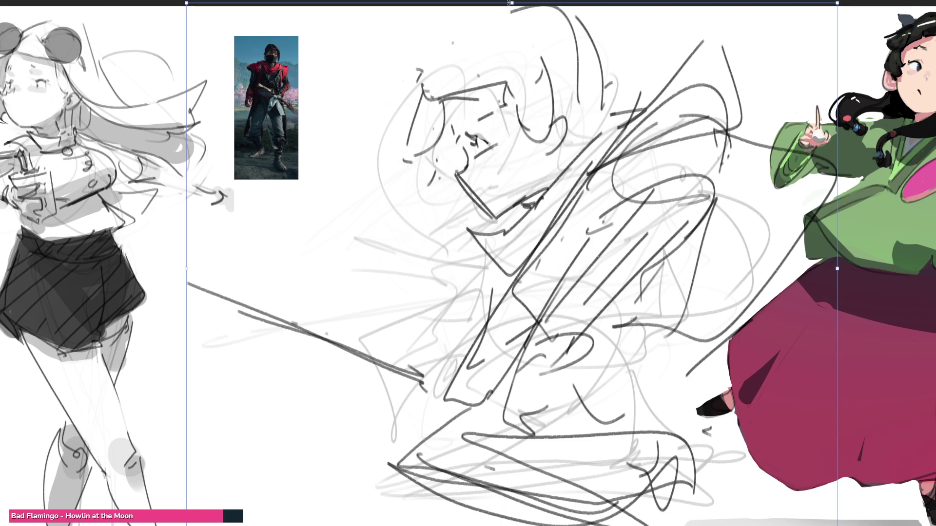
# Scale the middle sketch down to fit the gap, then draw a flowing cape line on its right
pyautogui.moveTo(509, 3)
pyautogui.mouseDown()
pyautogui.moveTo(529, 191)
pyautogui.moveTo(508, 46)
pyautogui.mouseUp()
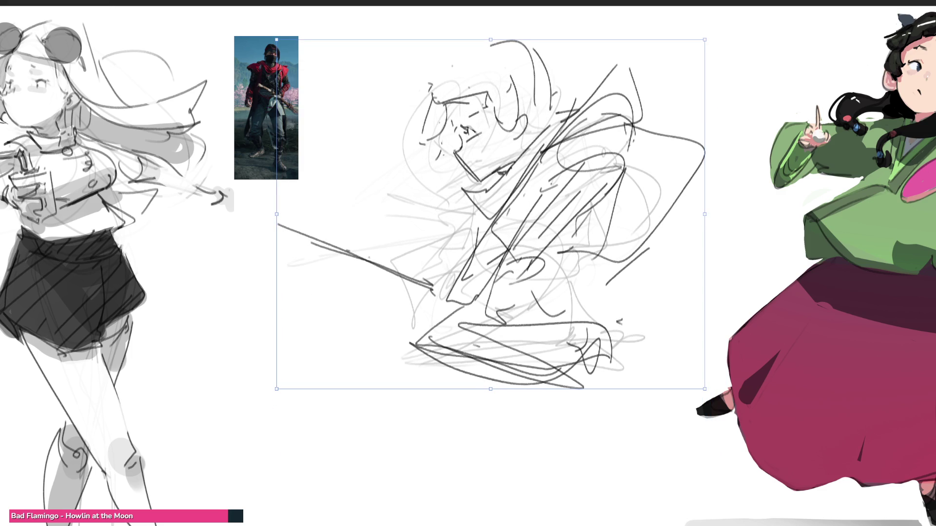
pyautogui.press('Return')
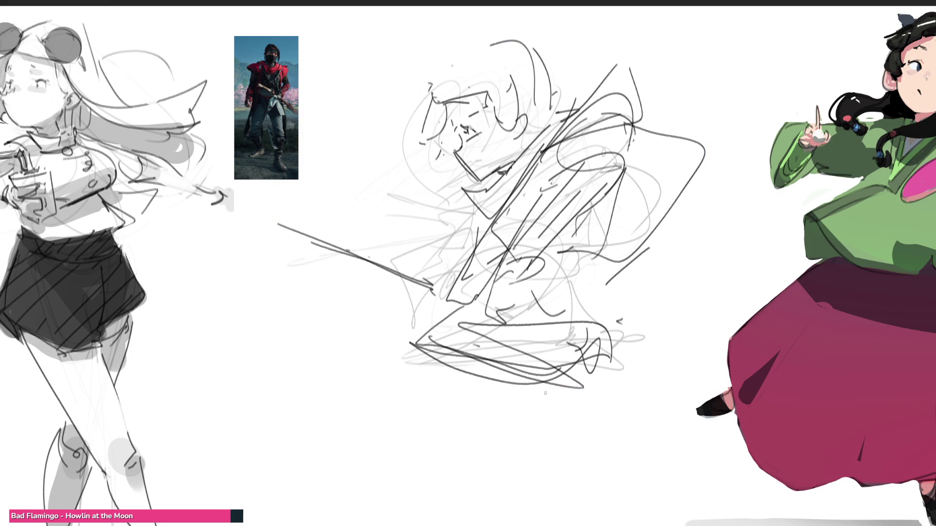
pyautogui.moveTo(572, 390); pyautogui.dragTo(624, 280)
pyautogui.moveTo(668, 216)
pyautogui.mouseDown()
pyautogui.moveTo(543, 305)
pyautogui.moveTo(569, 321)
pyautogui.moveTo(594, 319)
pyautogui.mouseUp()
pyautogui.moveTo(561, 326)
pyautogui.mouseDown()
pyautogui.moveTo(536, 311)
pyautogui.moveTo(531, 392)
pyautogui.moveTo(648, 273)
pyautogui.moveTo(763, 366)
pyautogui.moveTo(678, 449)
pyautogui.mouseUp()
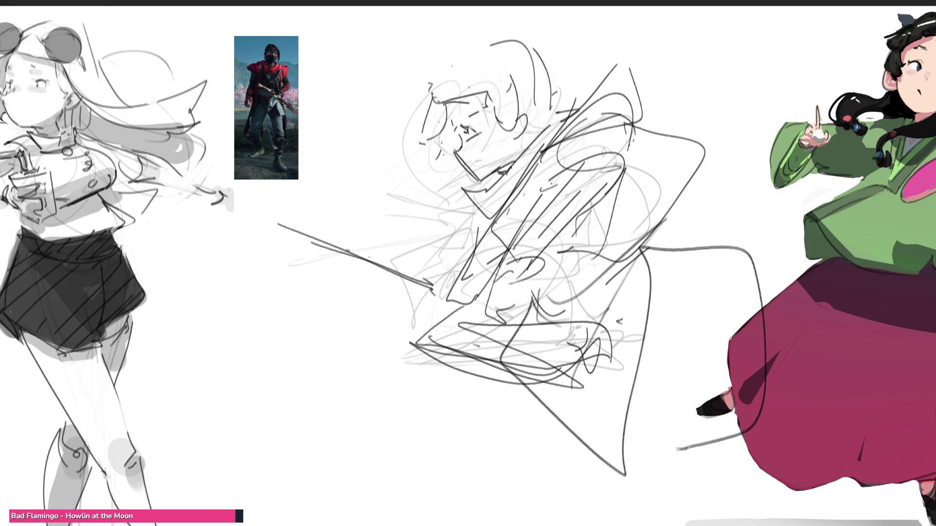